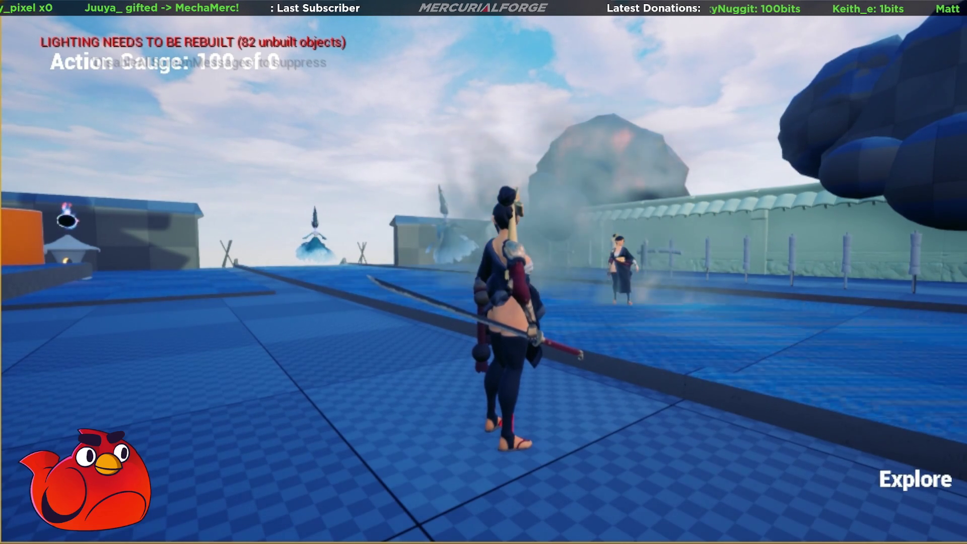
# Run across the rooftop and cast a Magick spell at the enemy, then head toward the steps
pyautogui.click(554, 429)
pyautogui.press('w')
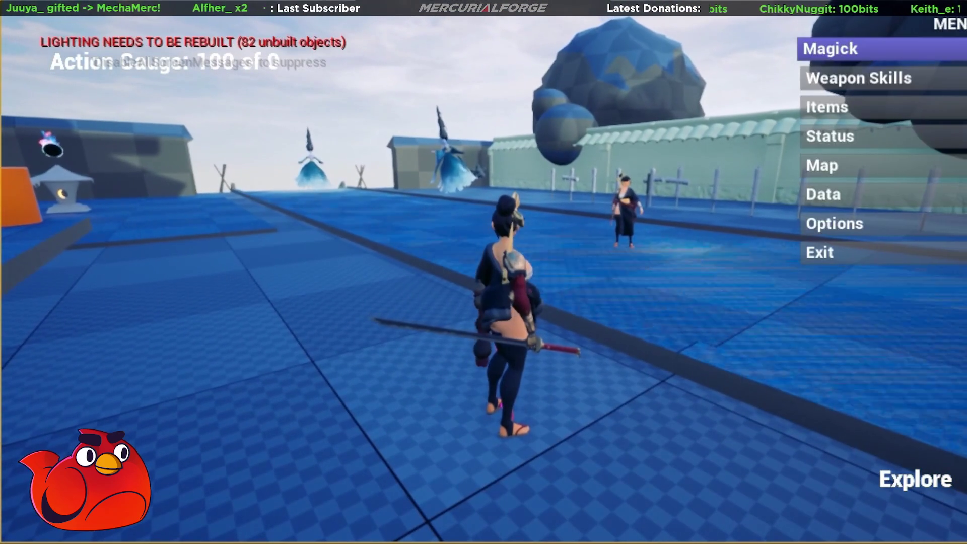
pyautogui.press('Return')
pyautogui.press('Return')
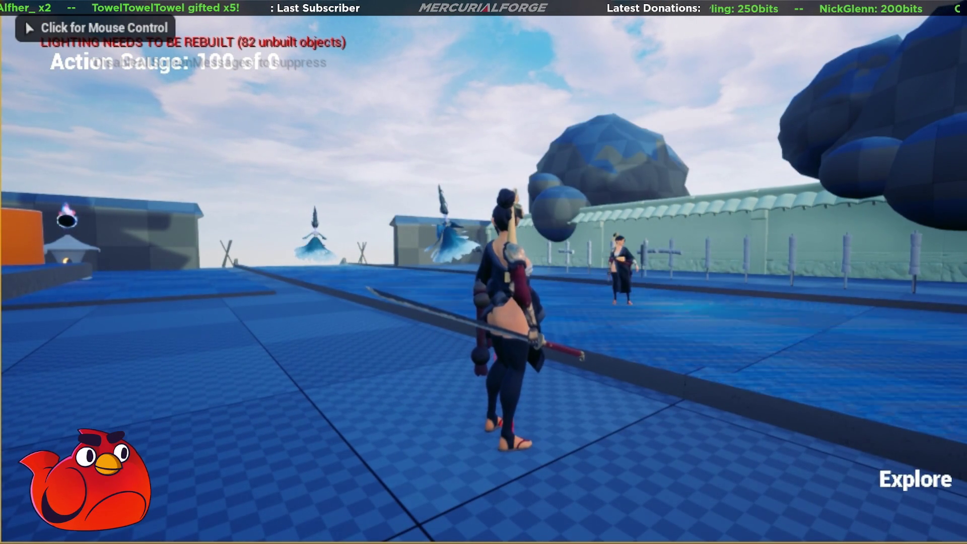
pyautogui.click(371, 510)
pyautogui.press('w')
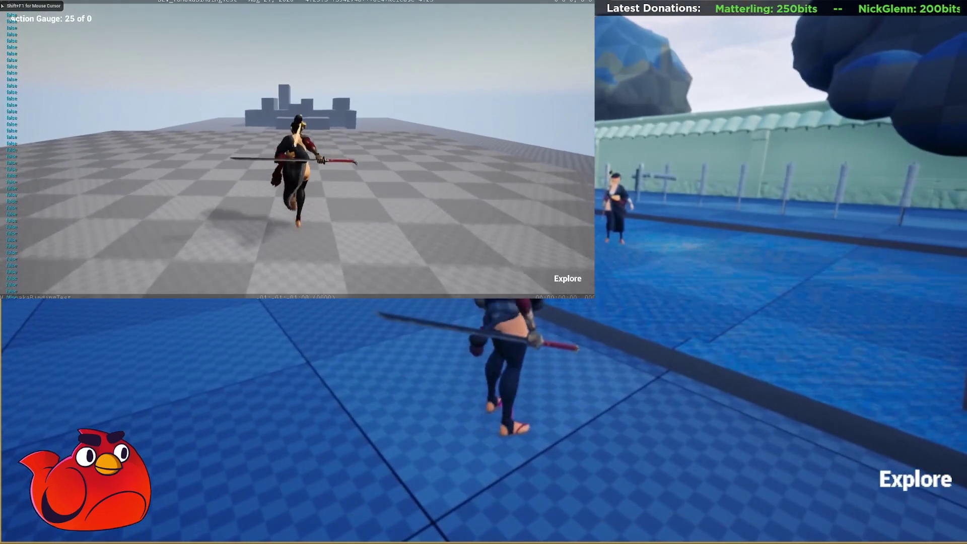
# Move from Weapon Skills to Magick and cast the fire spell
pyautogui.press('Up')
pyautogui.press('Return')
pyautogui.press('Return')
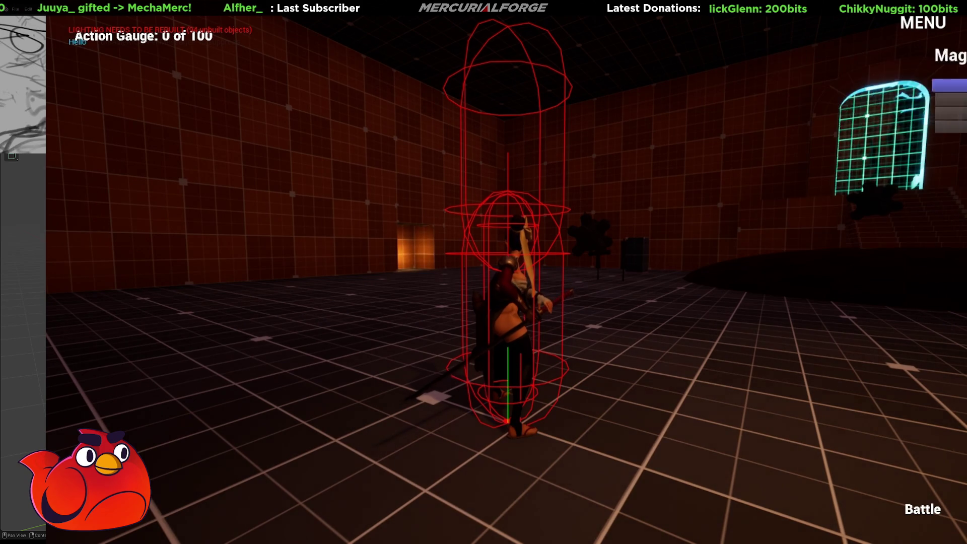
# Cast Teleport and then Incendiary from the Magick submenu
pyautogui.press('Return')
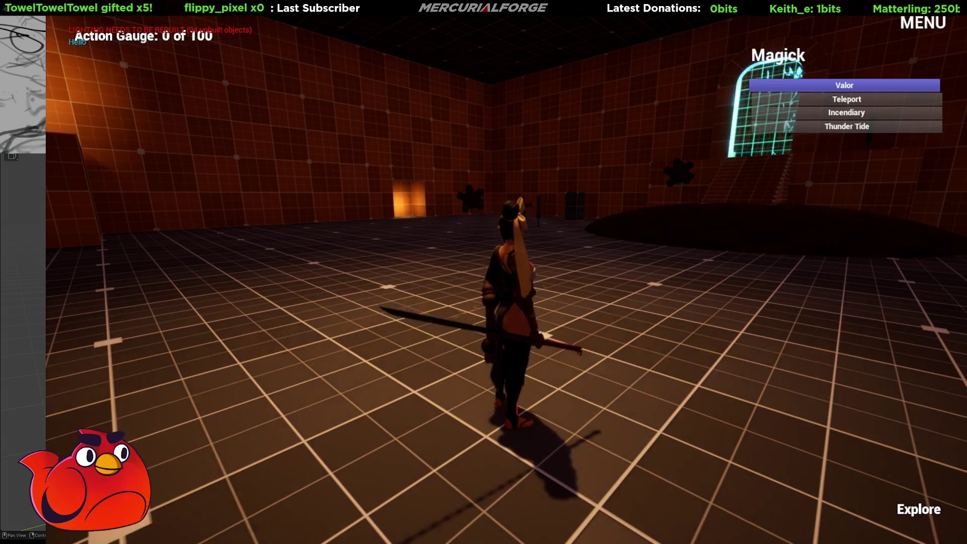
pyautogui.press('Return')
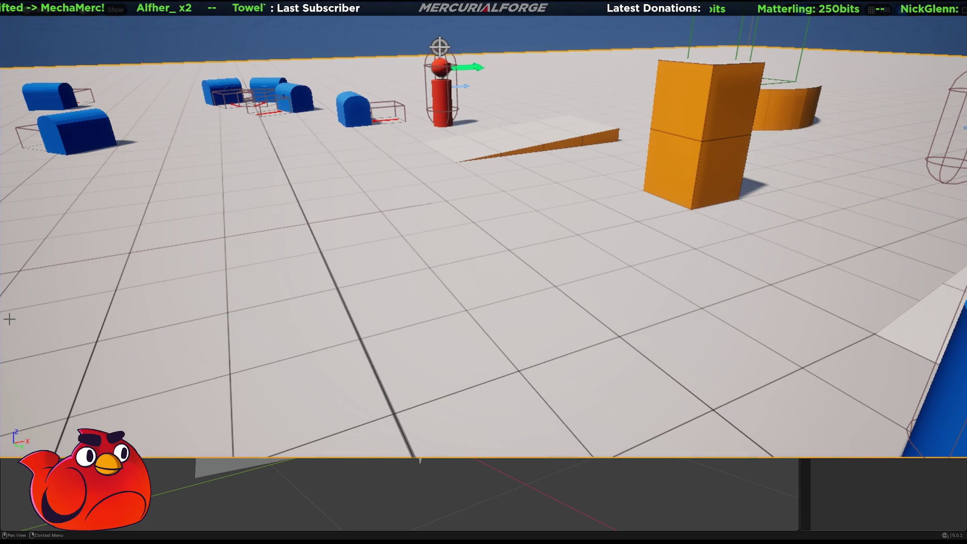
# Playtest the battle with Hero casting Explosion on the red enemy, then rerun and stop the playtest
pyautogui.hotkey('alt', 'p')
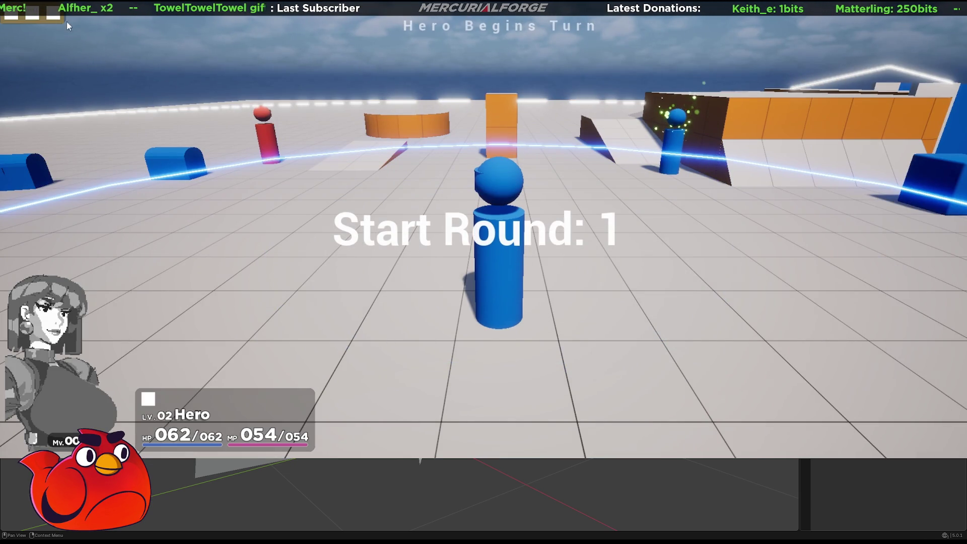
pyautogui.click(53, 18)
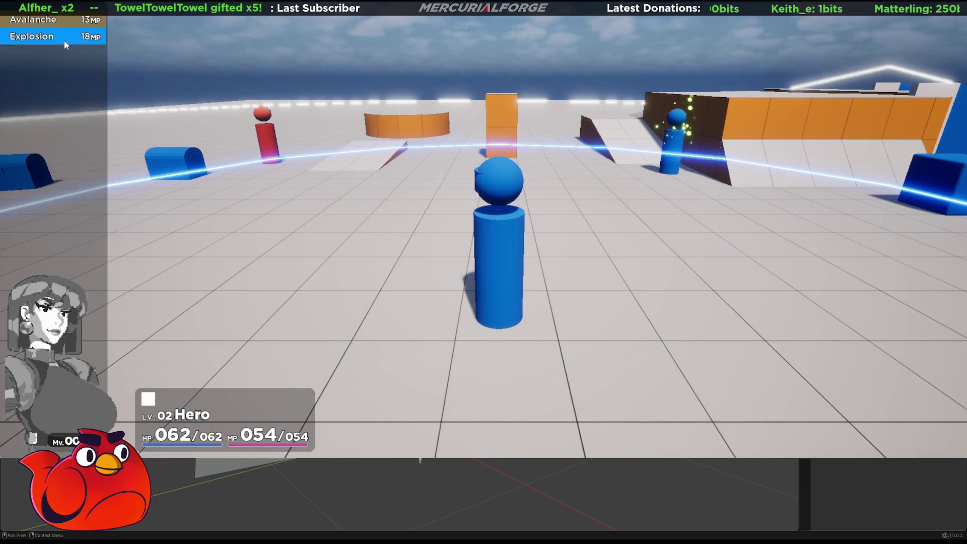
pyautogui.click(64, 42)
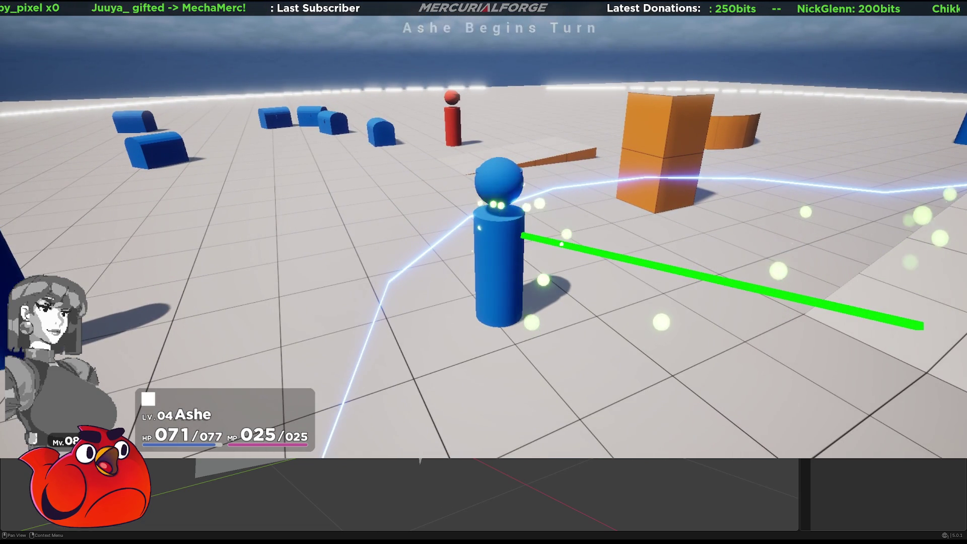
pyautogui.press('Escape')
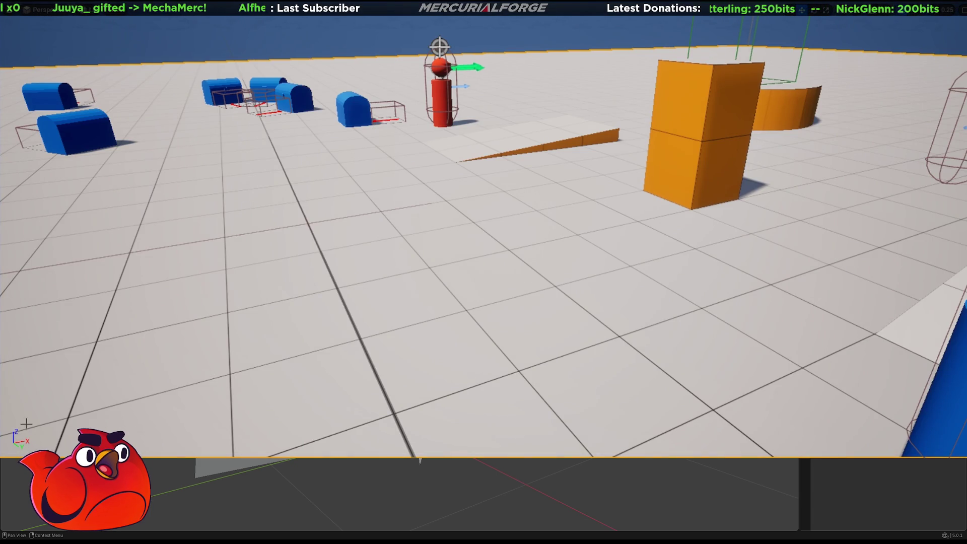
pyautogui.hotkey('alt', 'p')
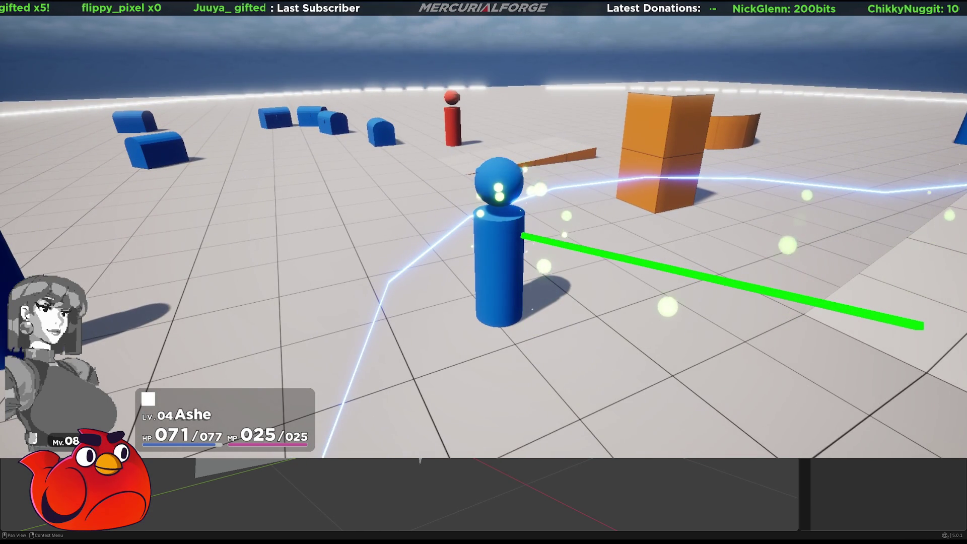
pyautogui.press('Escape')
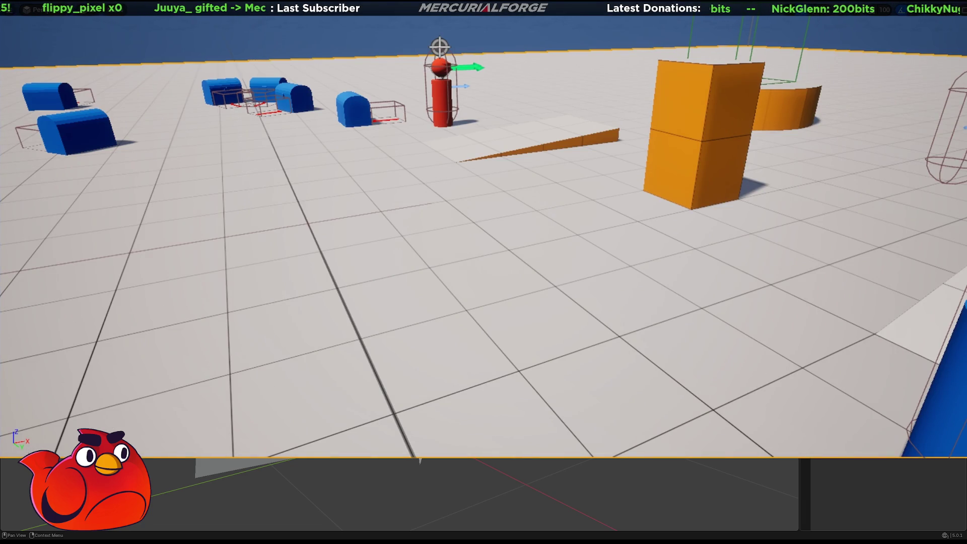
# Run two quick battle playtests, targeting the enemy to check hit and damage odds
pyautogui.hotkey('alt', 'p')
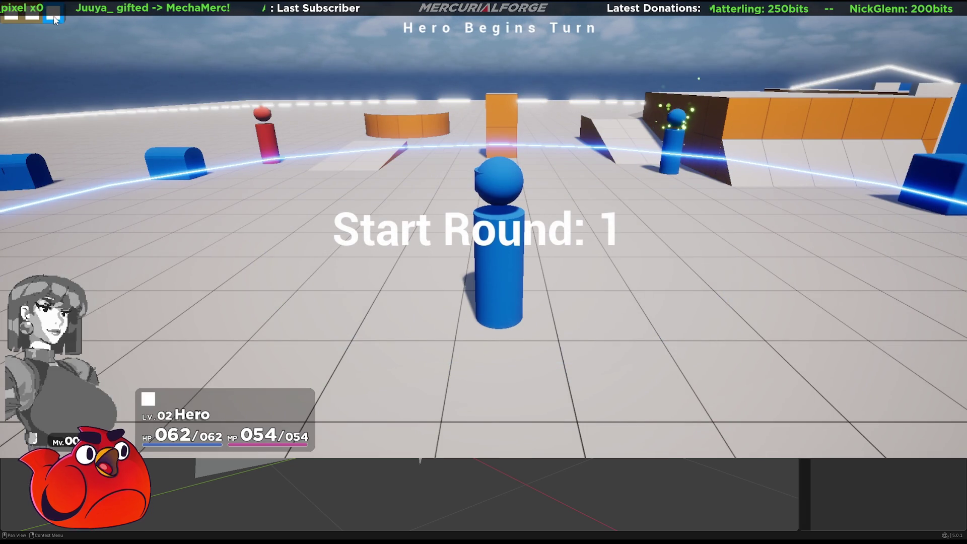
pyautogui.click(64, 40)
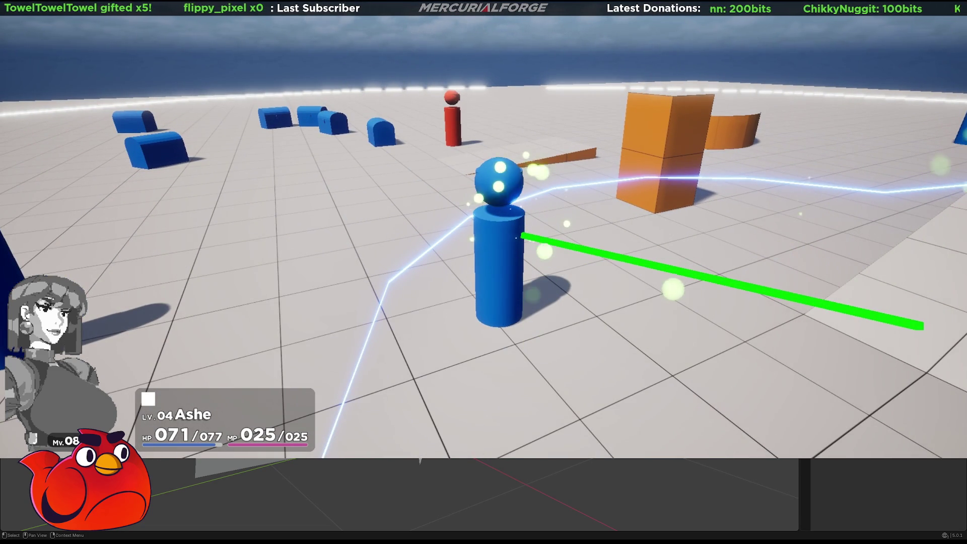
pyautogui.press('Escape')
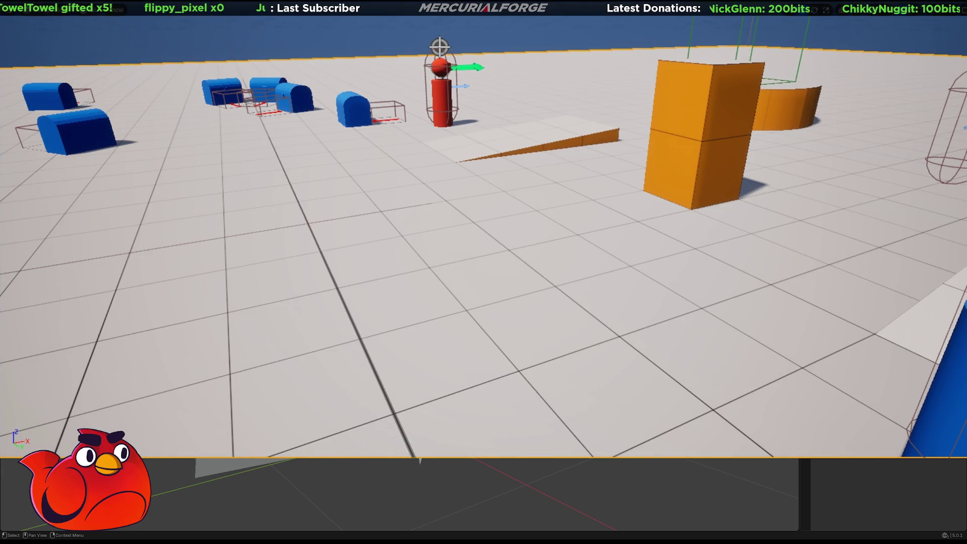
pyautogui.hotkey('alt', 'p')
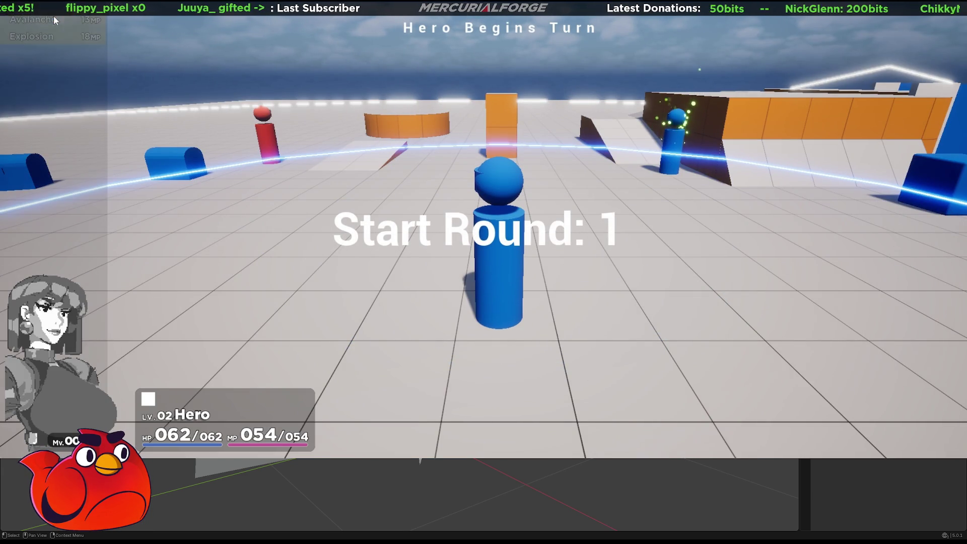
pyautogui.click(60, 34)
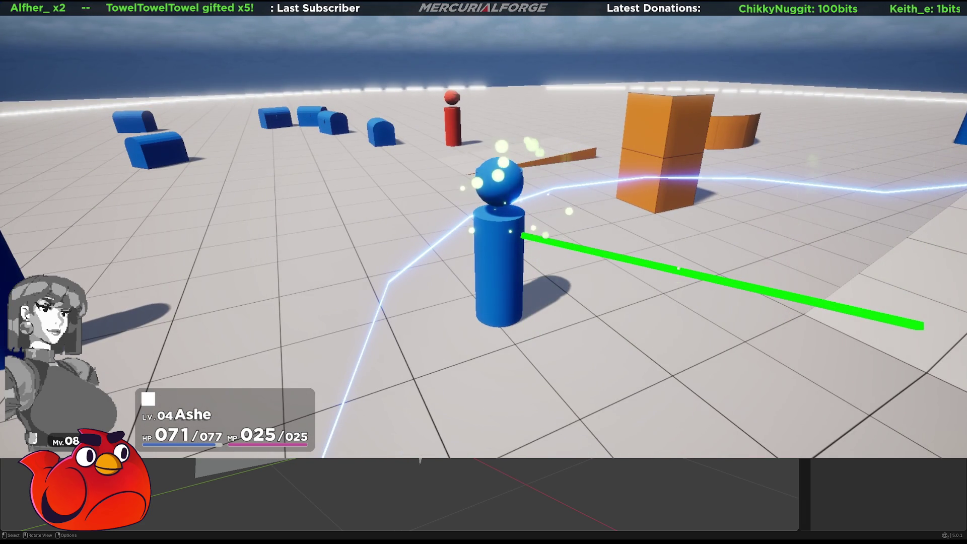
pyautogui.press('Escape')
# Restart the battle and have Hero cast Explosion on the red enemy
pyautogui.hotkey('alt', 'p')
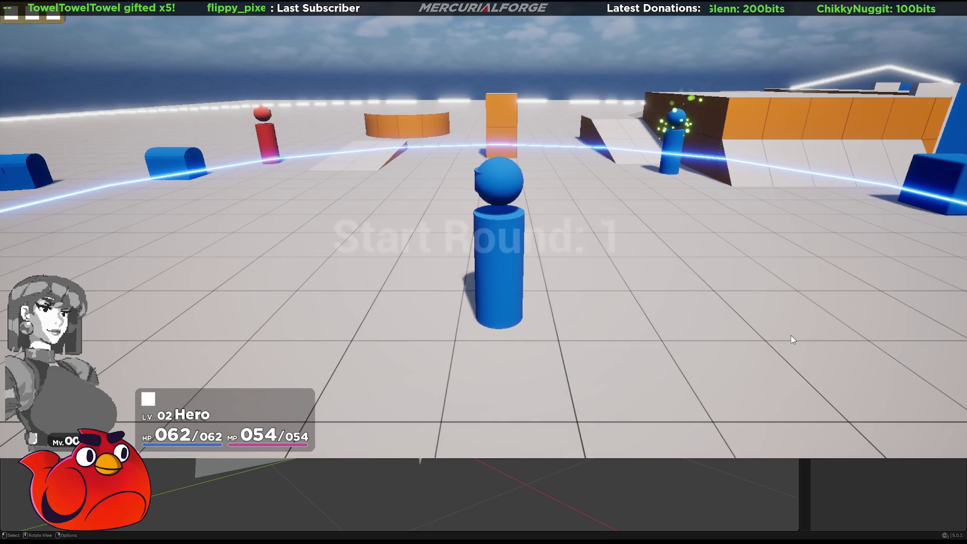
pyautogui.click(54, 20)
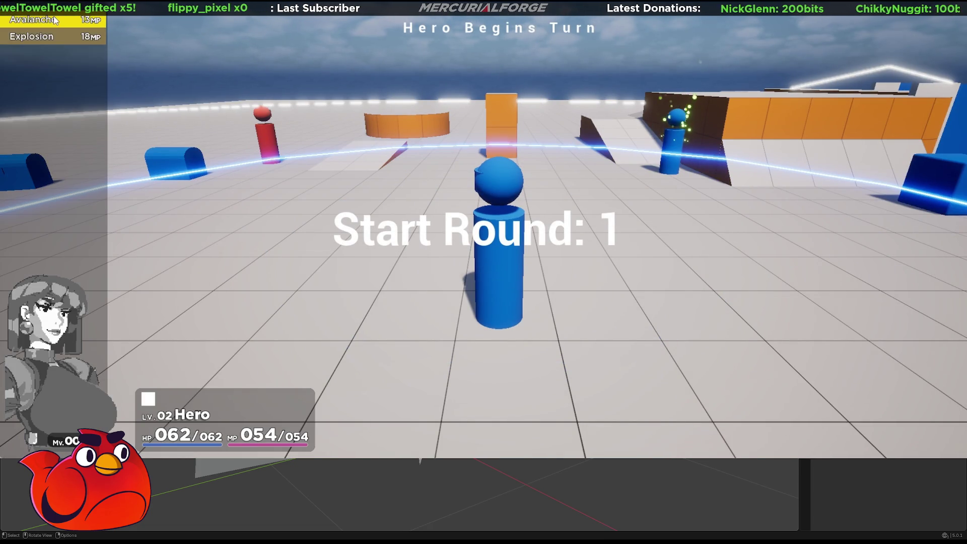
pyautogui.click(65, 42)
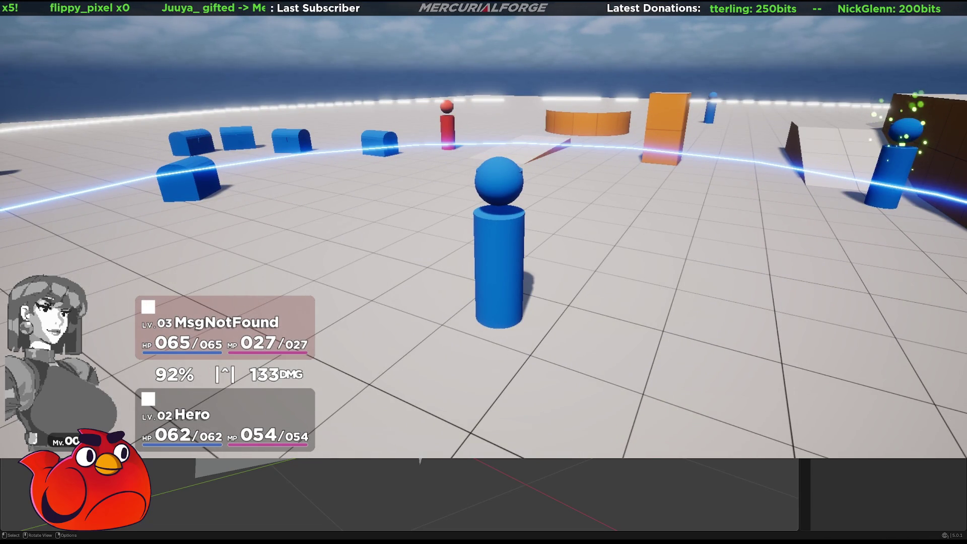
pyautogui.press('Return')
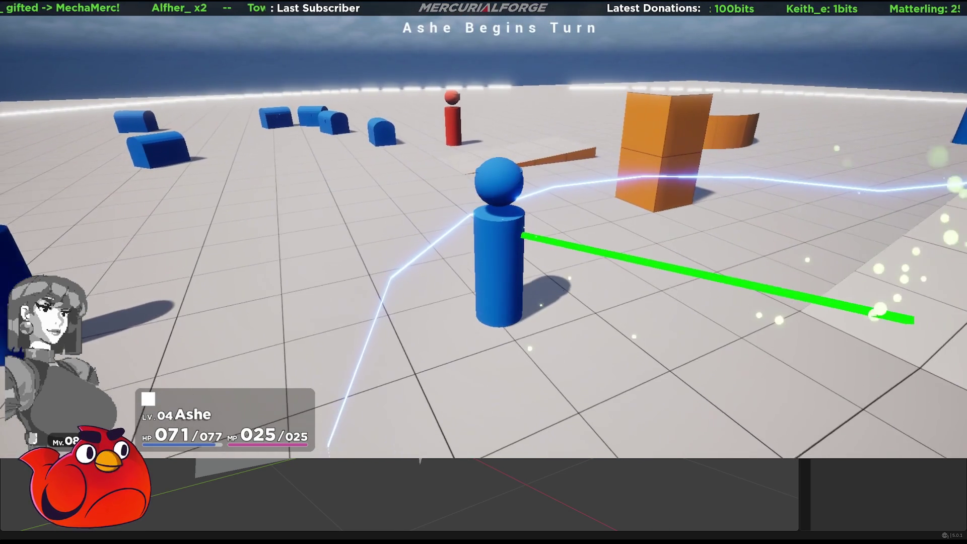
# End the play session and go back to the level editor
pyautogui.press('Escape')
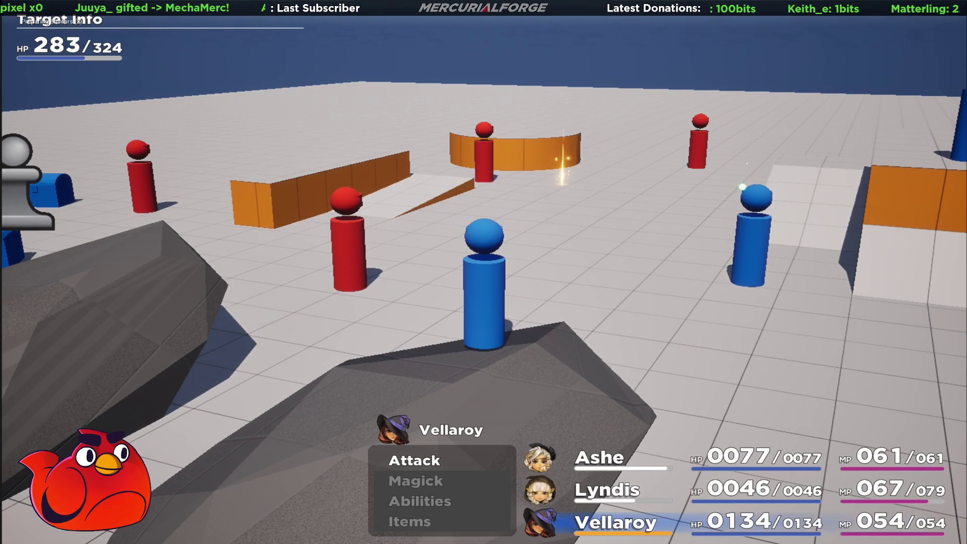
# Have Vellaroy attack a Soldier, Lyndis cast Asuna on Ashe, then Lyndis target a Soldier
pyautogui.press('Return')
pyautogui.press('Return')
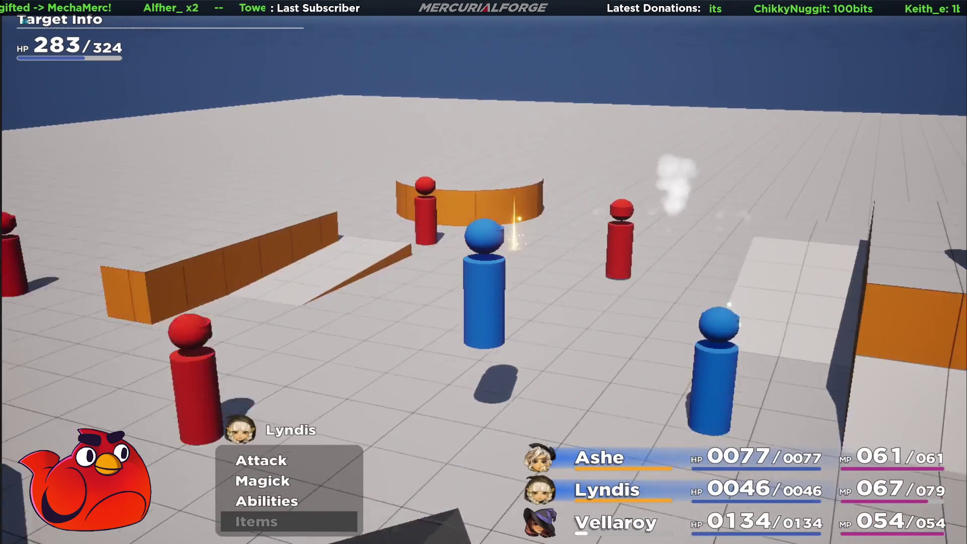
pyautogui.press('Down')
pyautogui.press('Return')
pyautogui.press('Down')
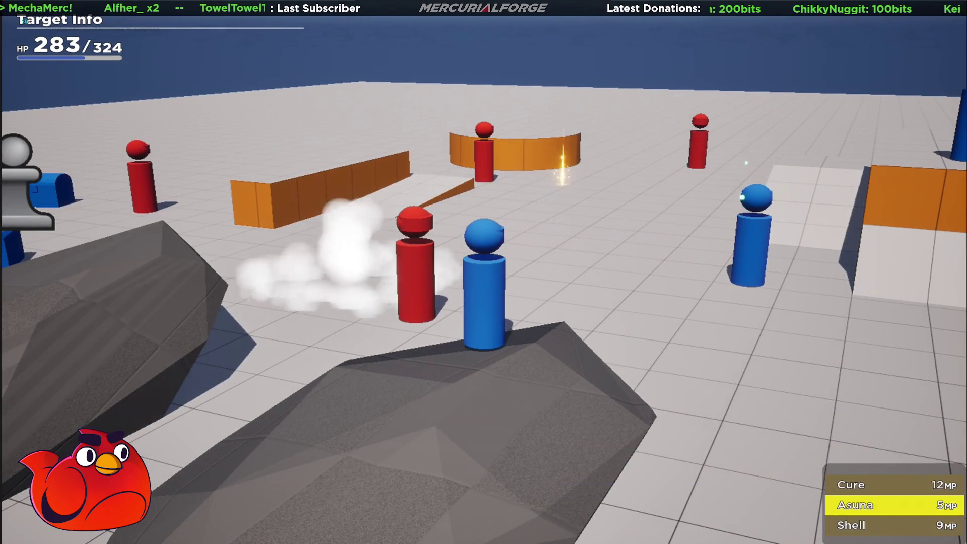
pyautogui.press('Return')
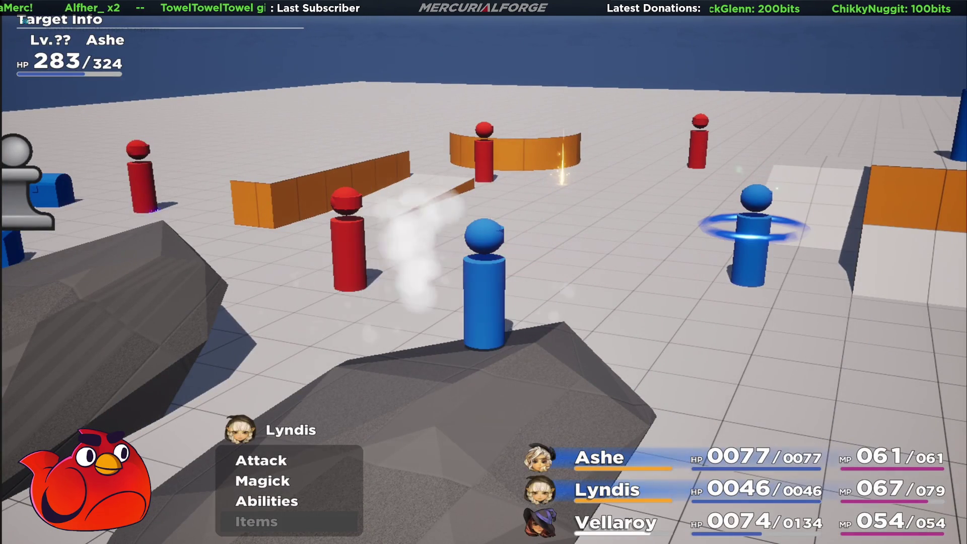
pyautogui.press('Return')
pyautogui.press('Return')
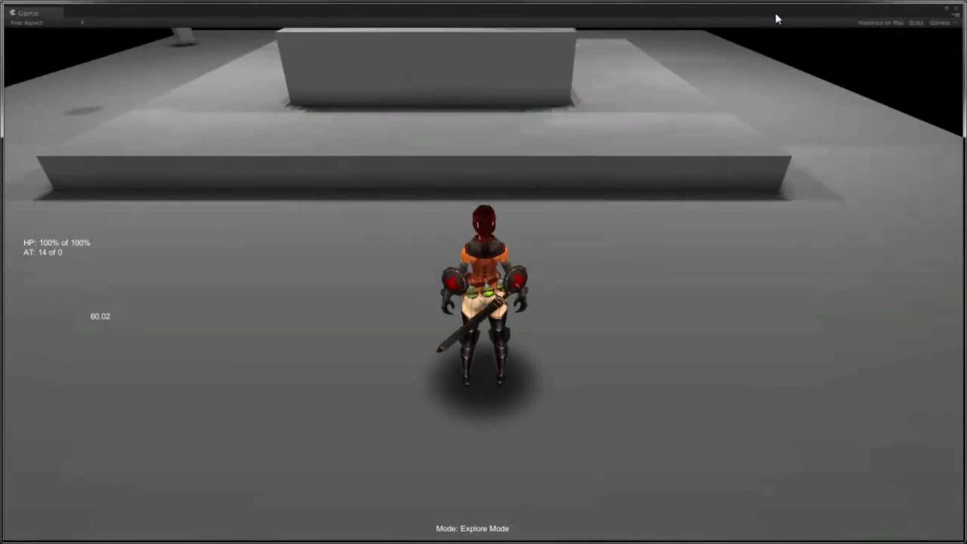
# Walk the swordswoman to the platform, toggle Battle Mode with Tab and swing a blue slash
pyautogui.press('d')
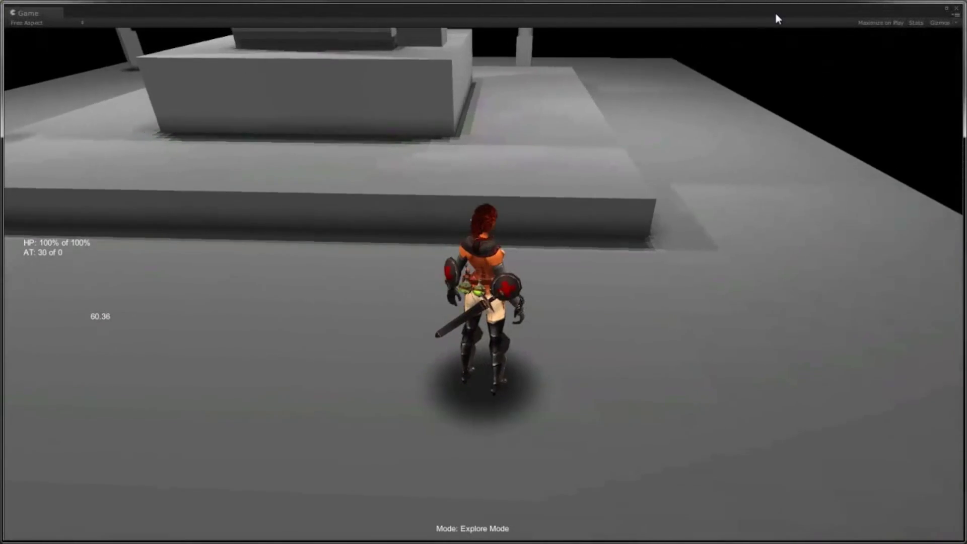
pyautogui.press('w')
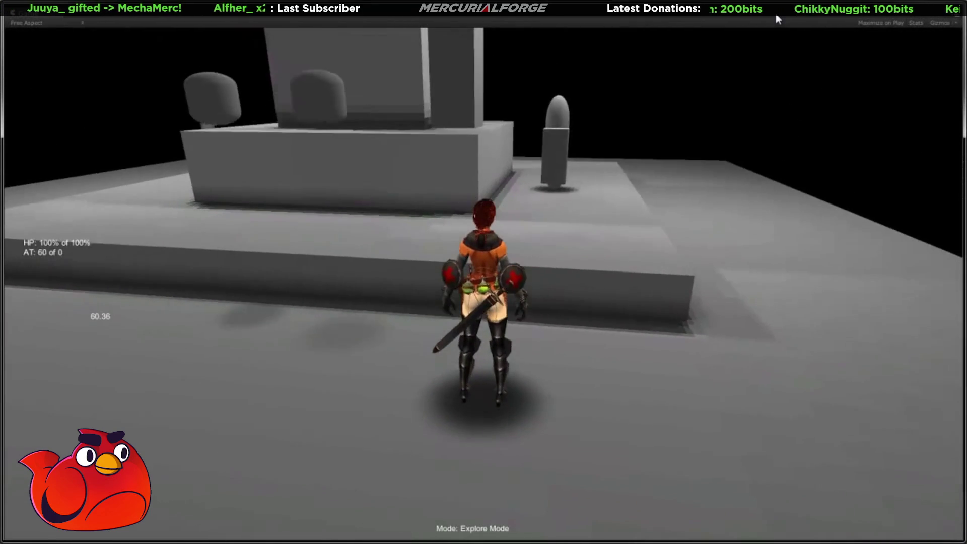
pyautogui.press('Tab')
pyautogui.press('space')
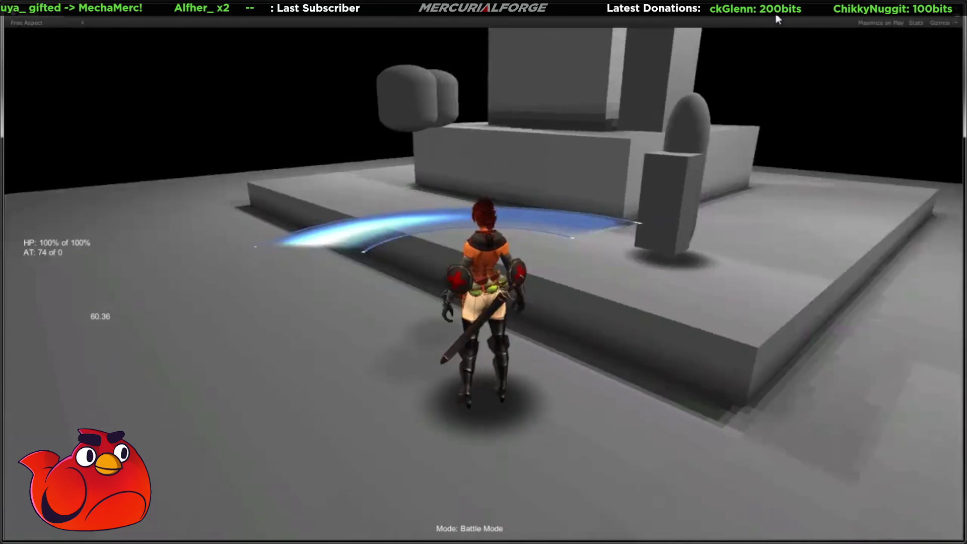
pyautogui.press('a')
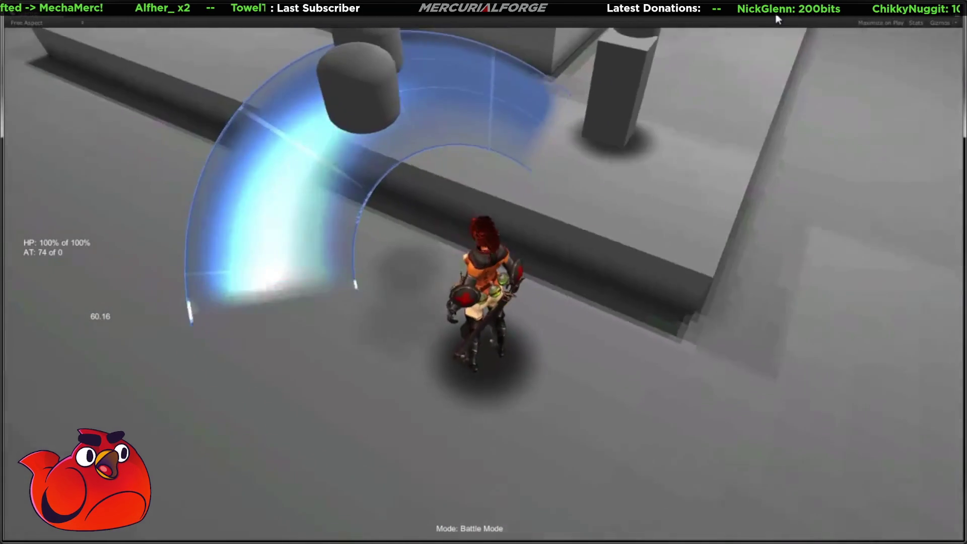
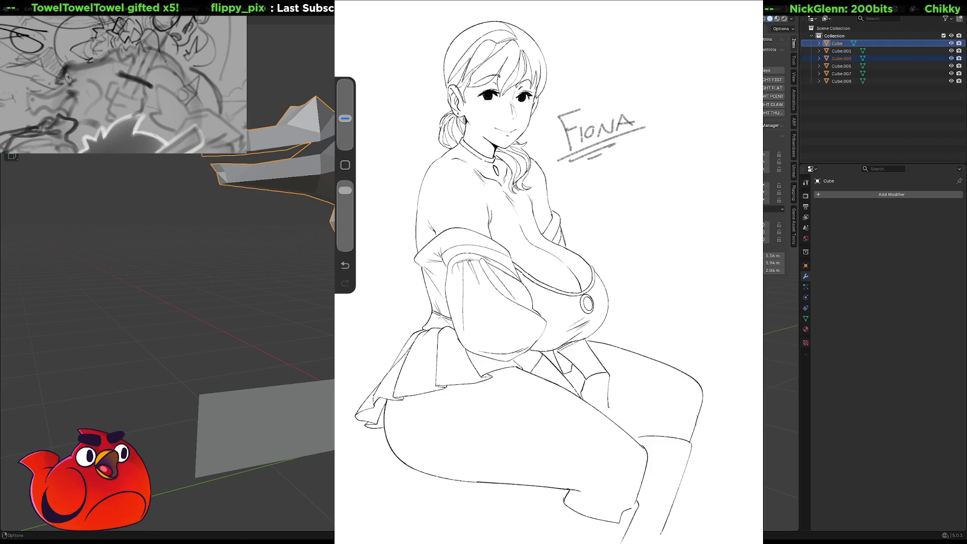
# Orbit and zoom in close to inspect the surface of the body model
pyautogui.moveTo(282, 252)
pyautogui.mouseDown(button='middle')
pyautogui.moveTo(308, 201)
pyautogui.moveTo(264, 291)
pyautogui.moveTo(254, 260)
pyautogui.mouseUp(button='middle')
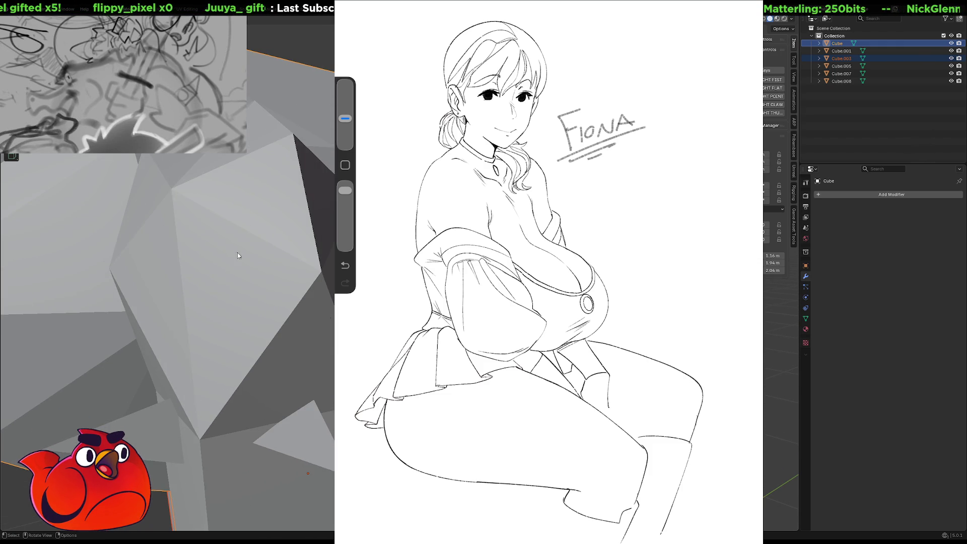
pyautogui.scroll(-5, 234, 248)
pyautogui.moveTo(294, 301)
pyautogui.mouseDown(button='middle')
pyautogui.moveTo(264, 288)
pyautogui.moveTo(318, 274)
pyautogui.mouseUp(button='middle')
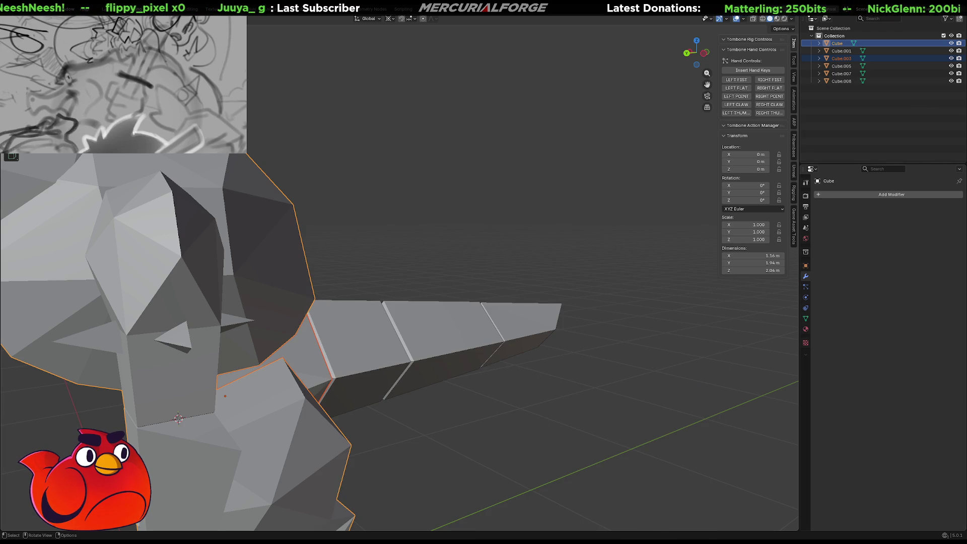
# Orbit around the seated figure until the head is seen from the front
pyautogui.rightClick(688, 365)
pyautogui.moveTo(667, 330)
pyautogui.mouseDown(button='middle')
pyautogui.moveTo(640, 349)
pyautogui.moveTo(632, 336)
pyautogui.moveTo(611, 349)
pyautogui.moveTo(720, 346)
pyautogui.moveTo(724, 368)
pyautogui.mouseUp(button='middle')
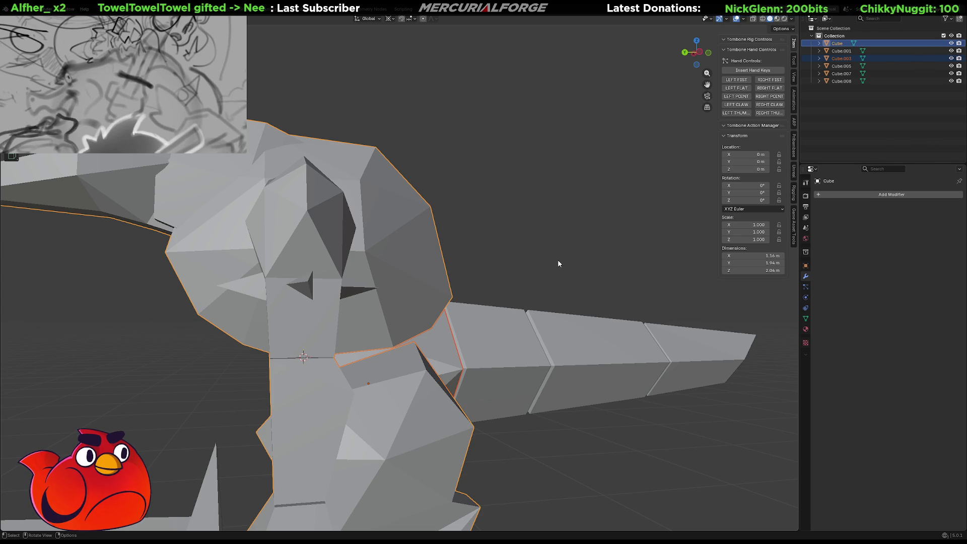
pyautogui.moveTo(524, 284)
pyautogui.mouseDown(button='middle')
pyautogui.moveTo(630, 288)
pyautogui.moveTo(510, 275)
pyautogui.moveTo(520, 232)
pyautogui.moveTo(503, 235)
pyautogui.mouseUp(button='middle')
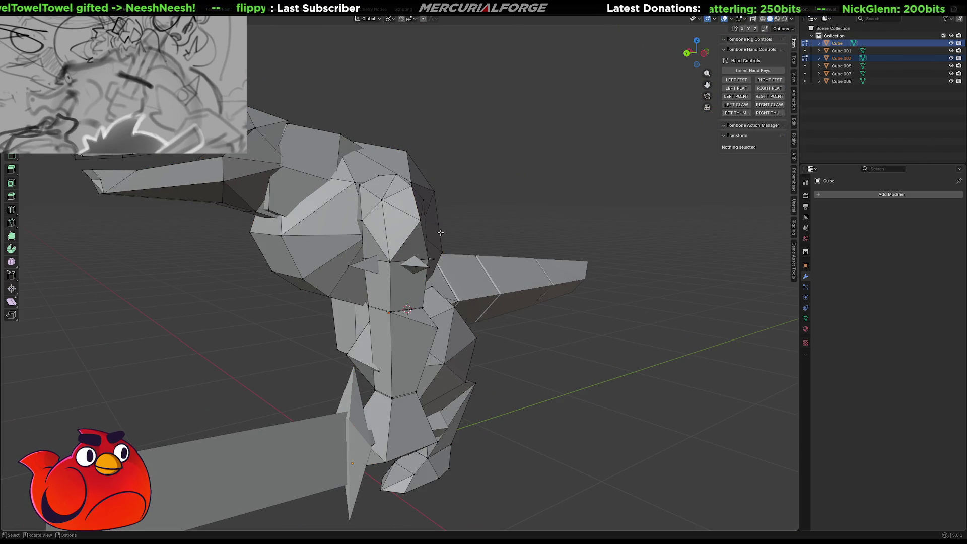
# In Edit Mode, select the linked head piece with its nose and another protrusion using L
pyautogui.press('Tab')
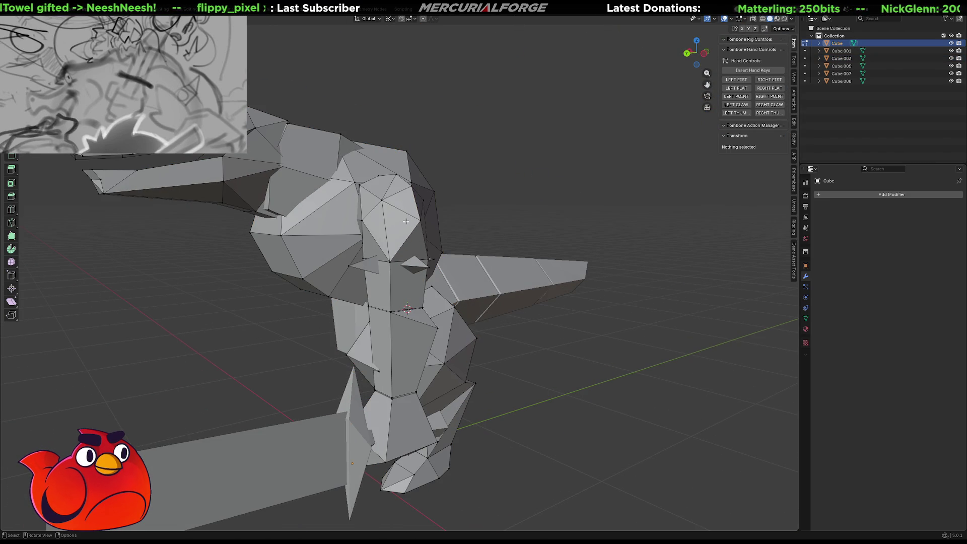
pyautogui.press('l')
pyautogui.press('l')
pyautogui.press('l')
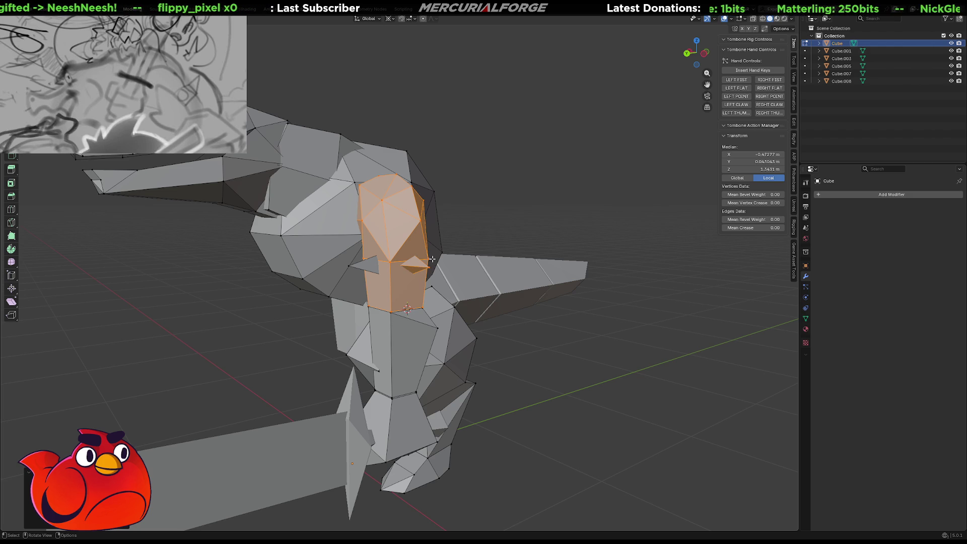
pyautogui.press('l')
pyautogui.moveTo(339, 275); pyautogui.dragTo(431, 248, button='middle')
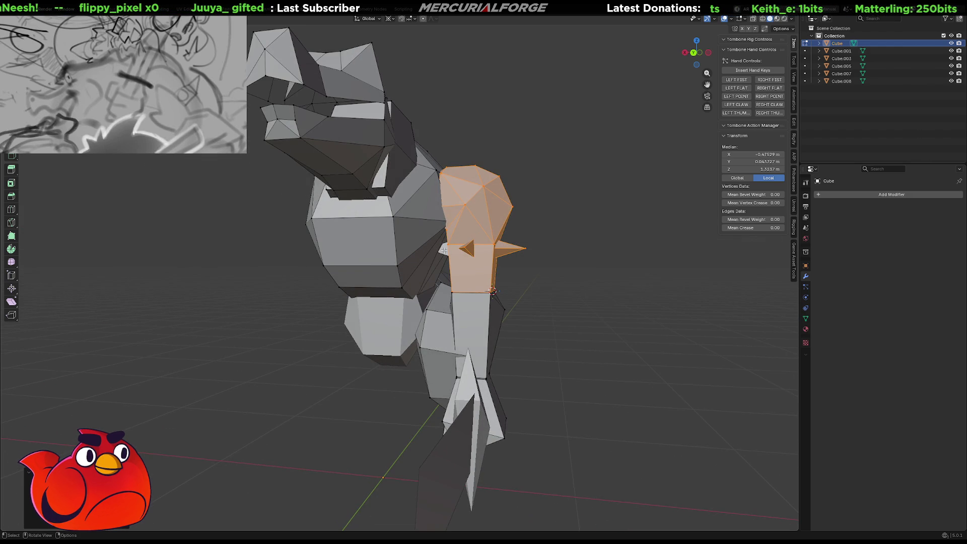
pyautogui.scroll(4, 452, 256)
pyautogui.scroll(5, 433, 277)
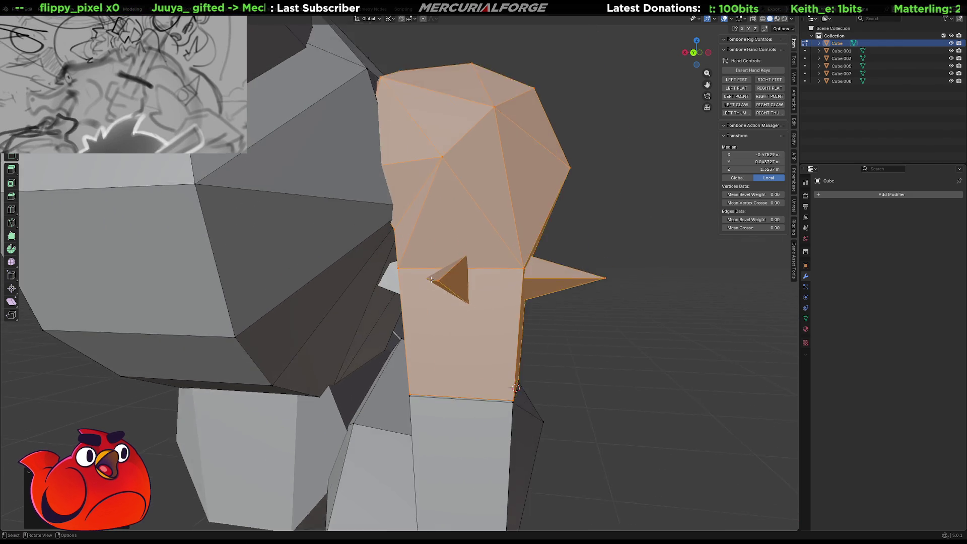
pyautogui.moveTo(431, 280)
pyautogui.mouseDown(button='middle')
pyautogui.moveTo(452, 197)
pyautogui.moveTo(452, 250)
pyautogui.mouseUp(button='middle')
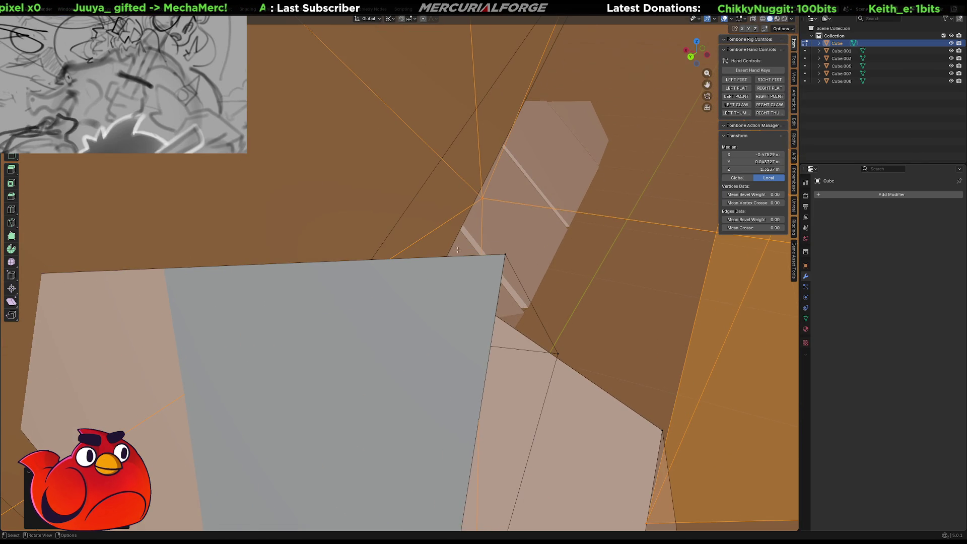
# Add the neck piece and the lower leg piece to the linked limb selection
pyautogui.scroll(-10, 497, 262)
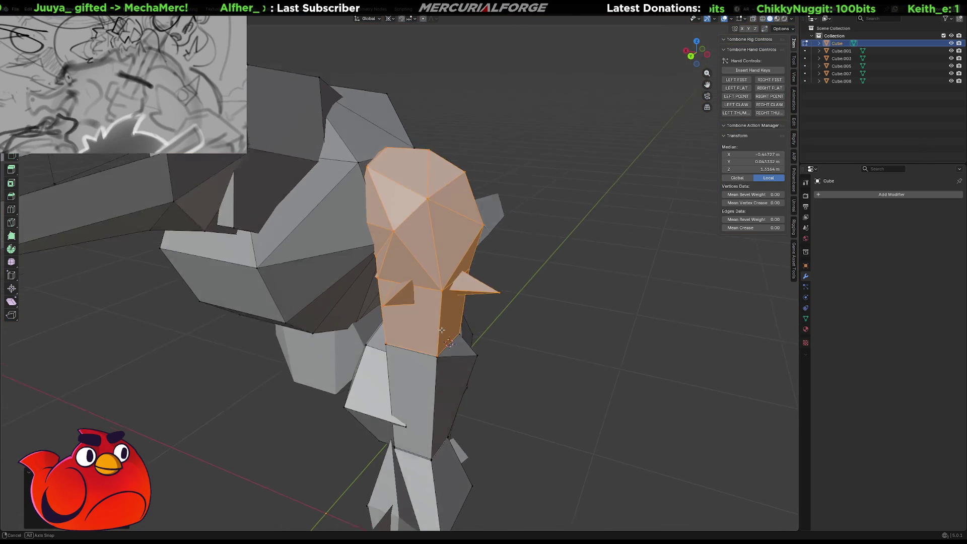
pyautogui.press('l')
pyautogui.keyDown('shift'); pyautogui.moveTo(477, 336); pyautogui.dragTo(477, 299, button='middle'); pyautogui.keyUp('shift')
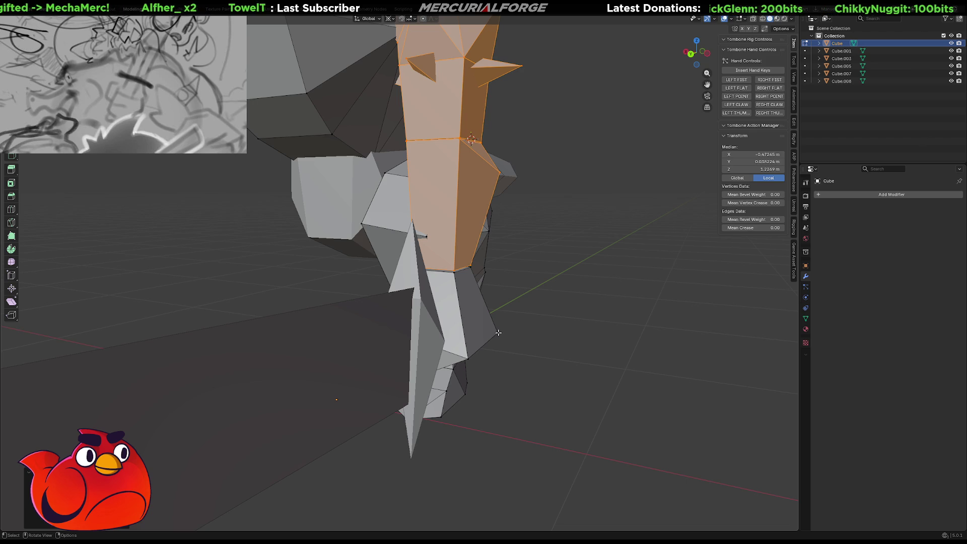
pyautogui.press('l')
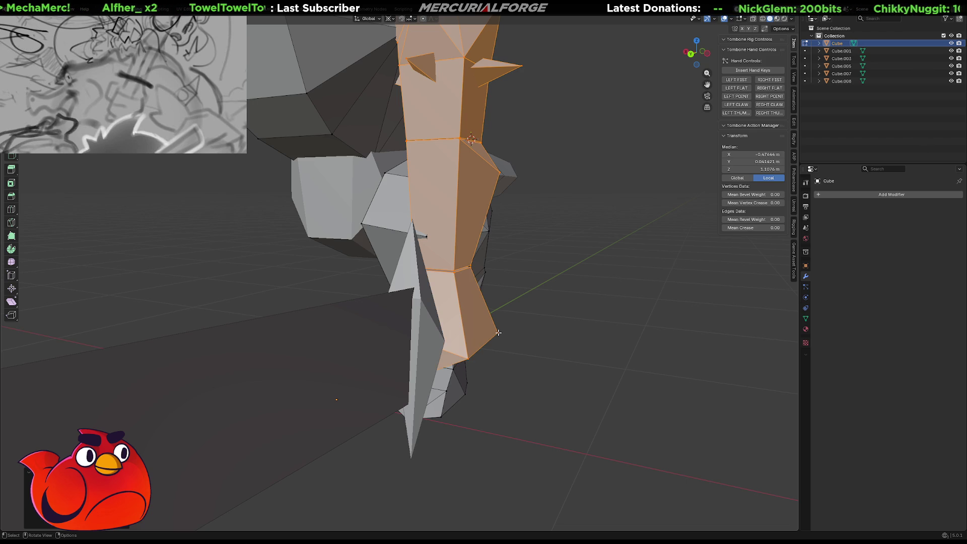
pyautogui.scroll(-5, 498, 333)
pyautogui.moveTo(500, 330)
pyautogui.mouseDown(button='middle')
pyautogui.moveTo(528, 256)
pyautogui.moveTo(592, 253)
pyautogui.moveTo(519, 255)
pyautogui.moveTo(557, 291)
pyautogui.mouseUp(button='middle')
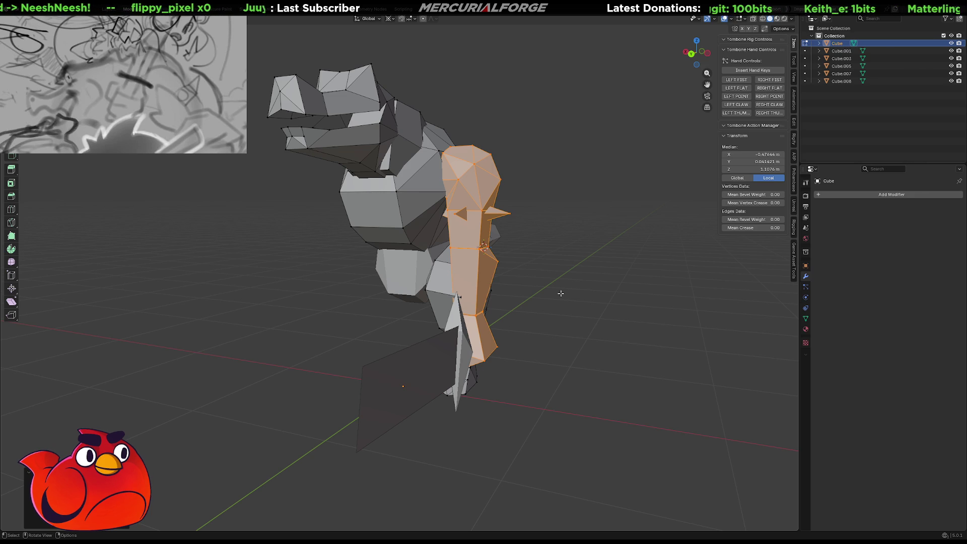
# Separate the selected limb into its own object and return to Object Mode
pyautogui.press('p')
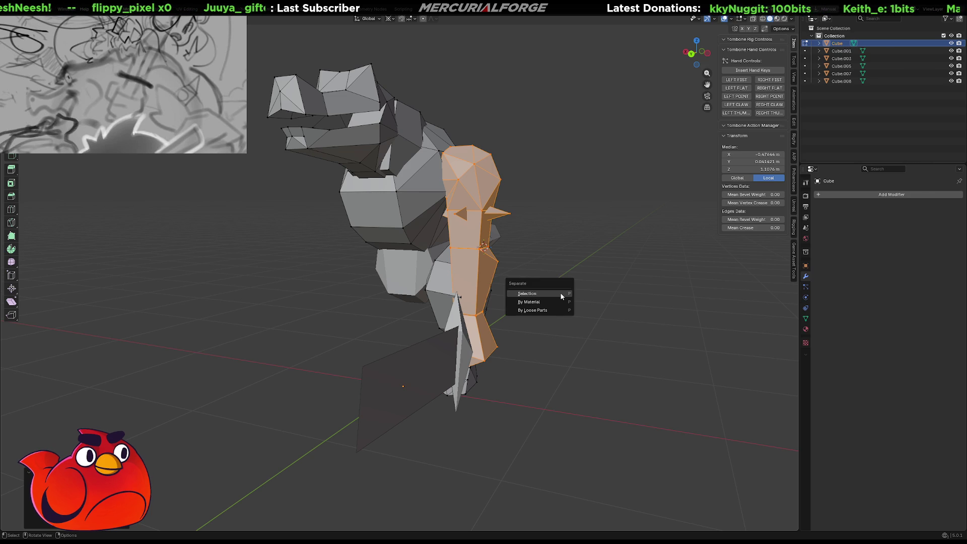
pyautogui.click(560, 292)
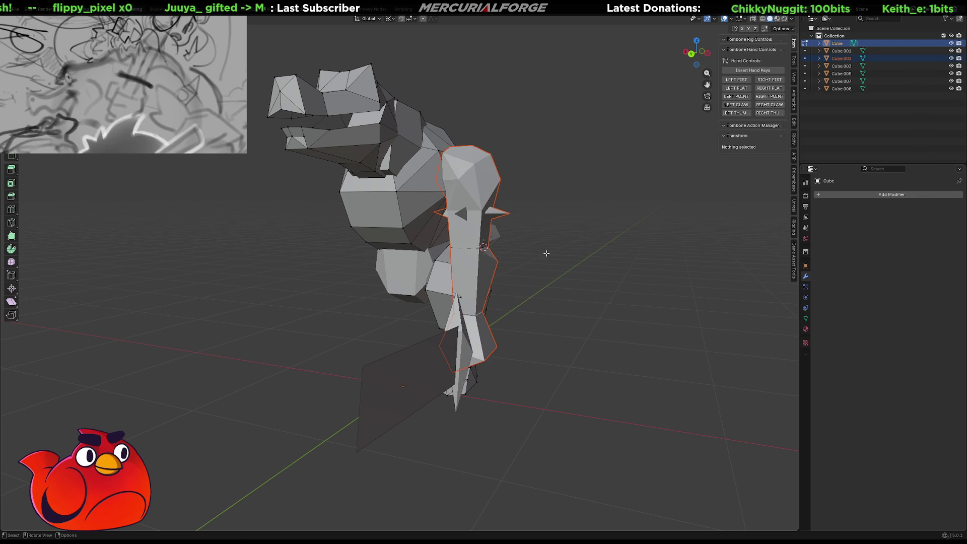
pyautogui.press('Tab')
# Join Cube.005, Cube.007 and Cube.001 into one object named 'Tail'
pyautogui.moveTo(546, 253)
pyautogui.mouseDown(button='middle')
pyautogui.moveTo(585, 256)
pyautogui.moveTo(537, 263)
pyautogui.moveTo(579, 242)
pyautogui.moveTo(510, 245)
pyautogui.mouseUp(button='middle')
pyautogui.click(531, 259)
pyautogui.keyDown('shift'); pyautogui.click(564, 251); pyautogui.keyUp('shift')
pyautogui.keyDown('shift'); pyautogui.click(379, 246); pyautogui.keyUp('shift')
pyautogui.moveTo(379, 246)
pyautogui.mouseDown(button='middle')
pyautogui.moveTo(453, 262)
pyautogui.moveTo(561, 250)
pyautogui.moveTo(464, 267)
pyautogui.mouseUp(button='middle')
pyautogui.keyDown('shift'); pyautogui.click(448, 263); pyautogui.keyUp('shift')
pyautogui.hotkey('ctrl', 'z')
pyautogui.hotkey('ctrl', 'j')
pyautogui.press('F2')
pyautogui.write('Tail')
pyautogui.press('Return')
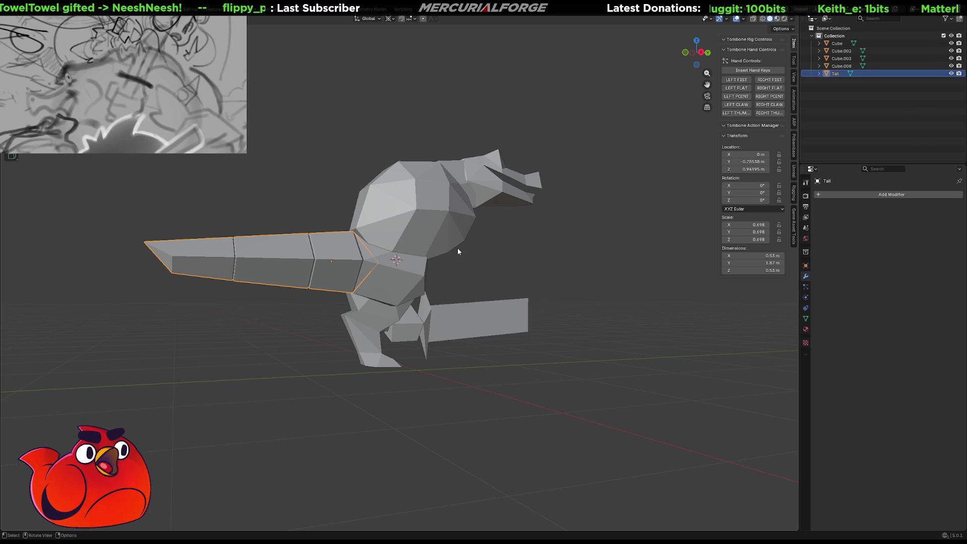
# Select the separated Cube.002 piece and enter Edit Mode on it
pyautogui.moveTo(457, 255)
pyautogui.mouseDown(button='middle')
pyautogui.moveTo(442, 232)
pyautogui.moveTo(319, 215)
pyautogui.mouseUp(button='middle')
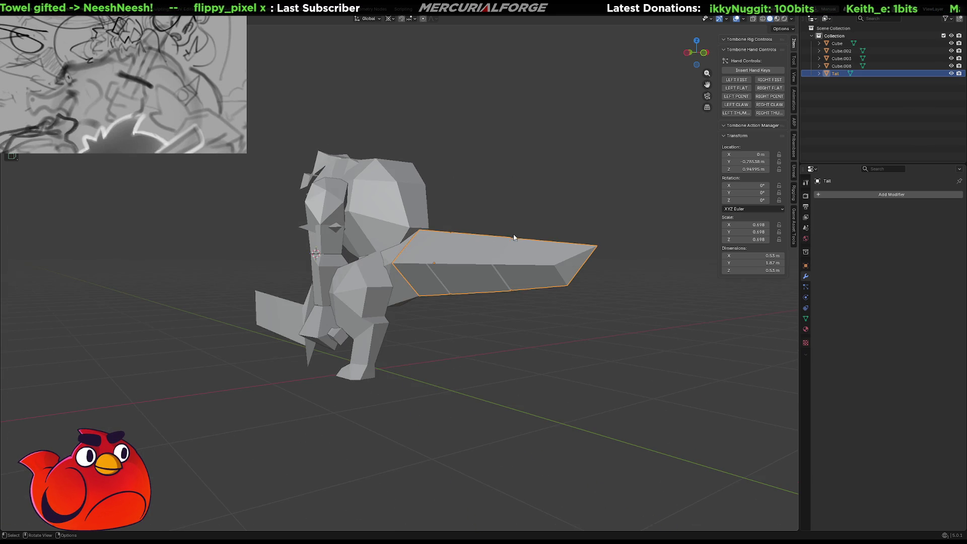
pyautogui.click(319, 214)
pyautogui.press('Tab')
pyautogui.press('Tab')
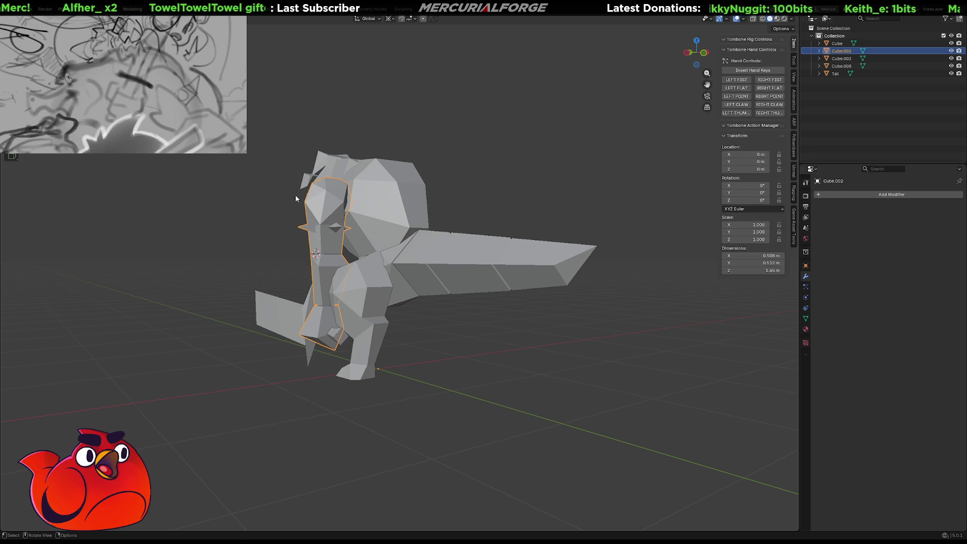
pyautogui.moveTo(355, 273)
pyautogui.mouseDown(button='middle')
pyautogui.moveTo(454, 301)
pyautogui.moveTo(473, 288)
pyautogui.mouseUp(button='middle')
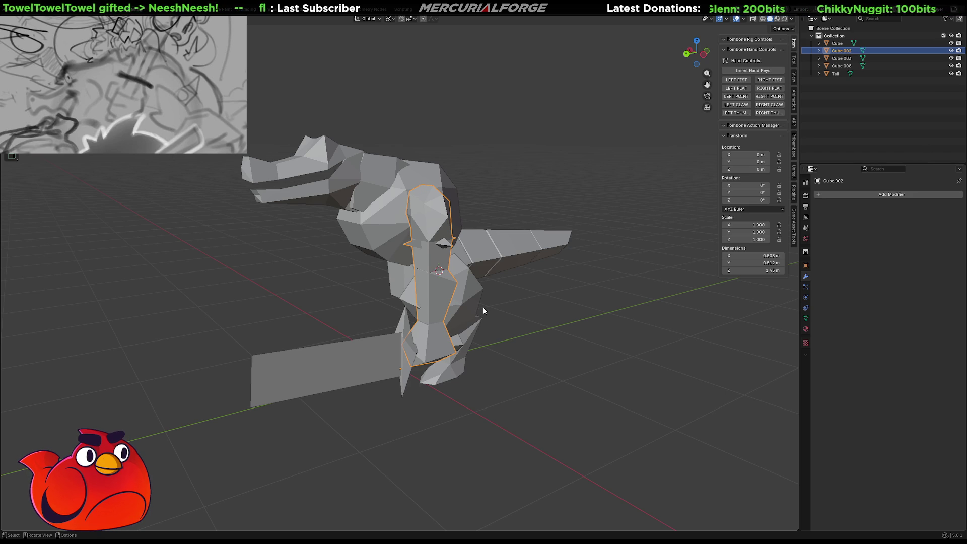
# Zoom in on the Cube.002 torso block
pyautogui.scroll(6, 483, 311)
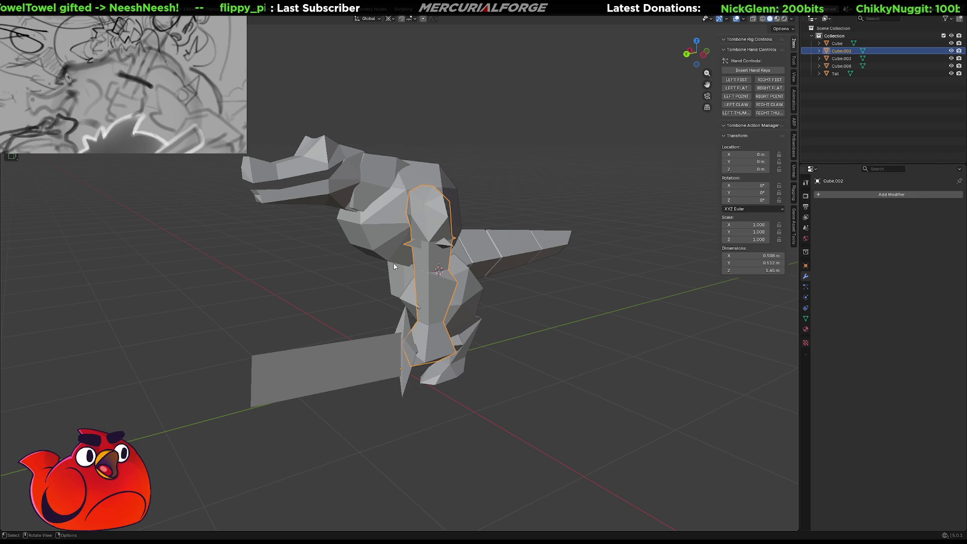
pyautogui.scroll(-2, 475, 254)
pyautogui.moveTo(475, 255)
pyautogui.mouseDown(button='middle')
pyautogui.moveTo(465, 268)
pyautogui.moveTo(436, 255)
pyautogui.moveTo(481, 267)
pyautogui.mouseUp(button='middle')
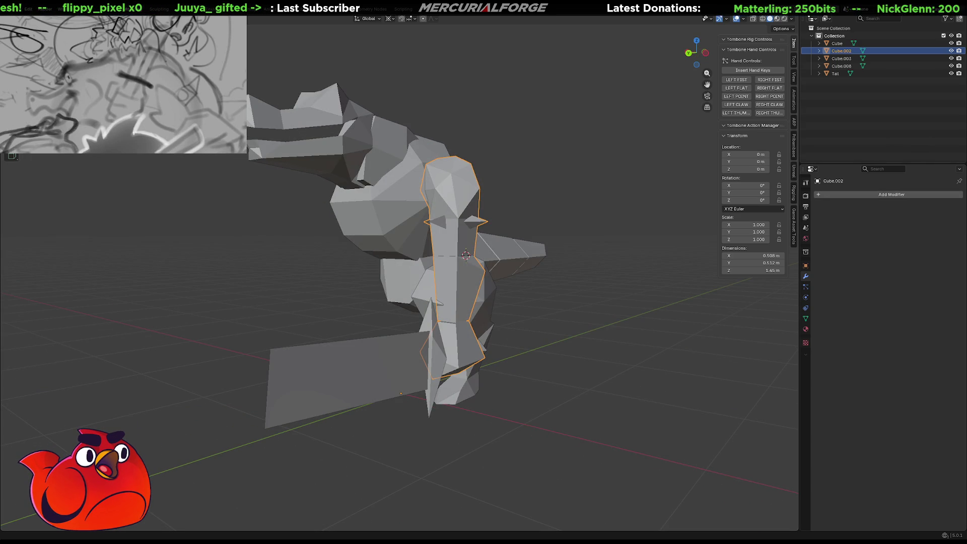
pyautogui.moveTo(549, 297)
pyautogui.mouseDown(button='middle')
pyautogui.moveTo(570, 303)
pyautogui.moveTo(593, 291)
pyautogui.moveTo(664, 334)
pyautogui.moveTo(581, 333)
pyautogui.moveTo(600, 333)
pyautogui.mouseUp(button='middle')
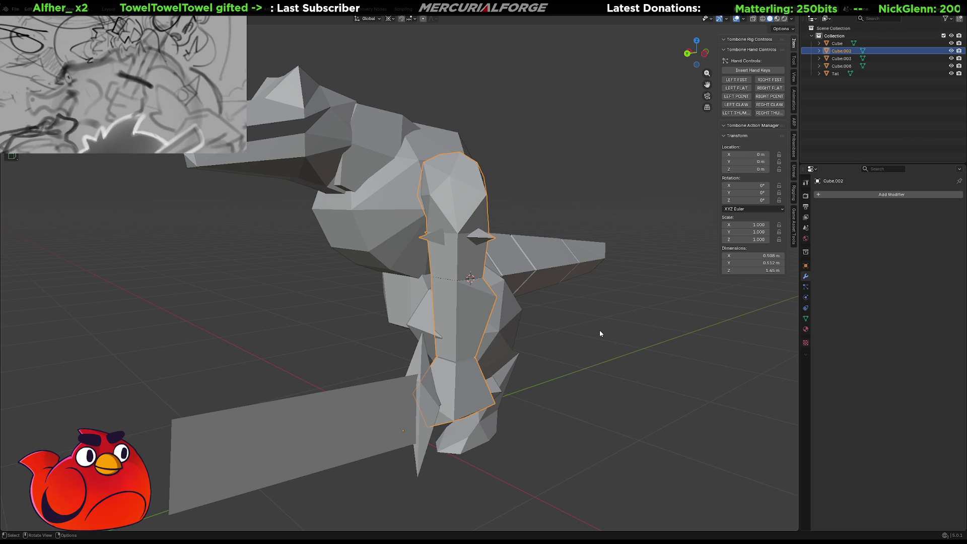
pyautogui.moveTo(582, 356)
pyautogui.mouseDown(button='middle')
pyautogui.moveTo(488, 391)
pyautogui.moveTo(374, 392)
pyautogui.moveTo(573, 368)
pyautogui.mouseUp(button='middle')
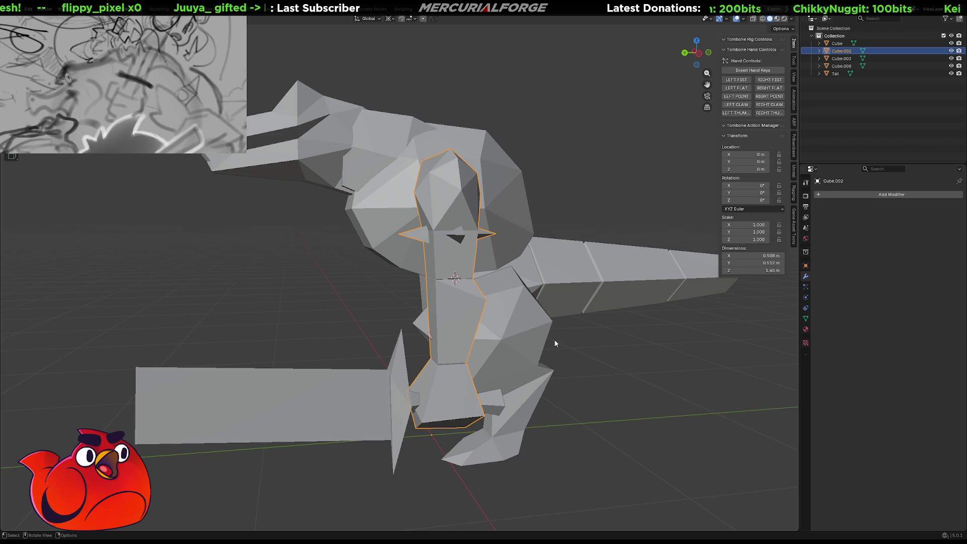
pyautogui.moveTo(555, 343)
pyautogui.mouseDown(button='middle')
pyautogui.moveTo(510, 344)
pyautogui.moveTo(537, 294)
pyautogui.moveTo(368, 300)
pyautogui.moveTo(400, 286)
pyautogui.moveTo(367, 306)
pyautogui.moveTo(406, 278)
pyautogui.mouseUp(button='middle')
pyautogui.press('Tab')
pyautogui.press('Tab')
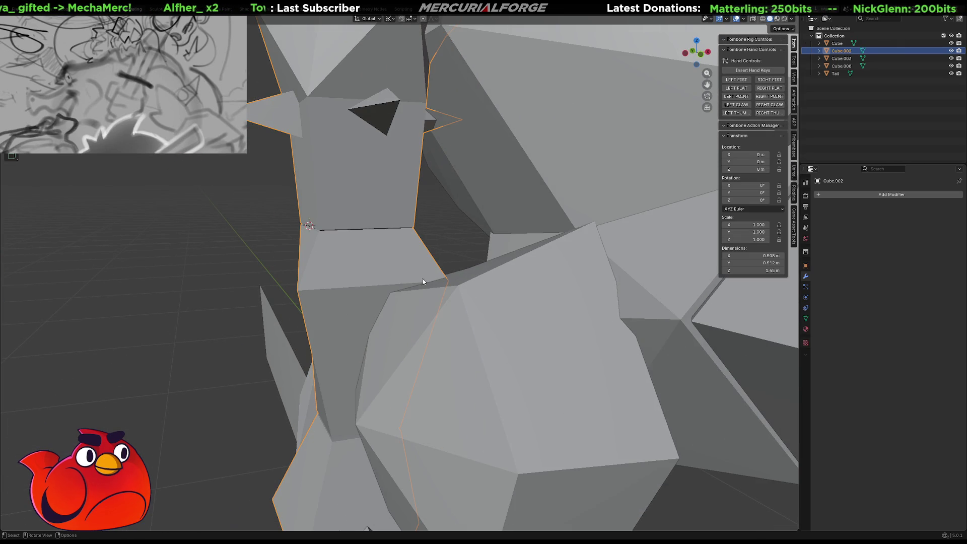
# Isolate Cube.002 in local view and move the torso's right corner vertex along Z
pyautogui.press('KP_Divide')
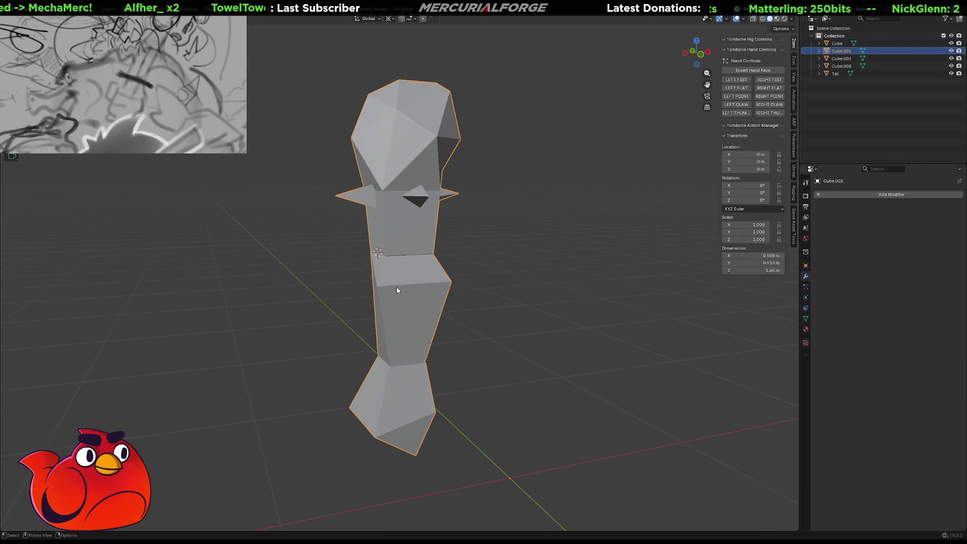
pyautogui.scroll(3, 397, 290)
pyautogui.moveTo(391, 282)
pyautogui.mouseDown(button='middle')
pyautogui.moveTo(383, 290)
pyautogui.moveTo(398, 279)
pyautogui.mouseUp(button='middle')
pyautogui.press('Tab')
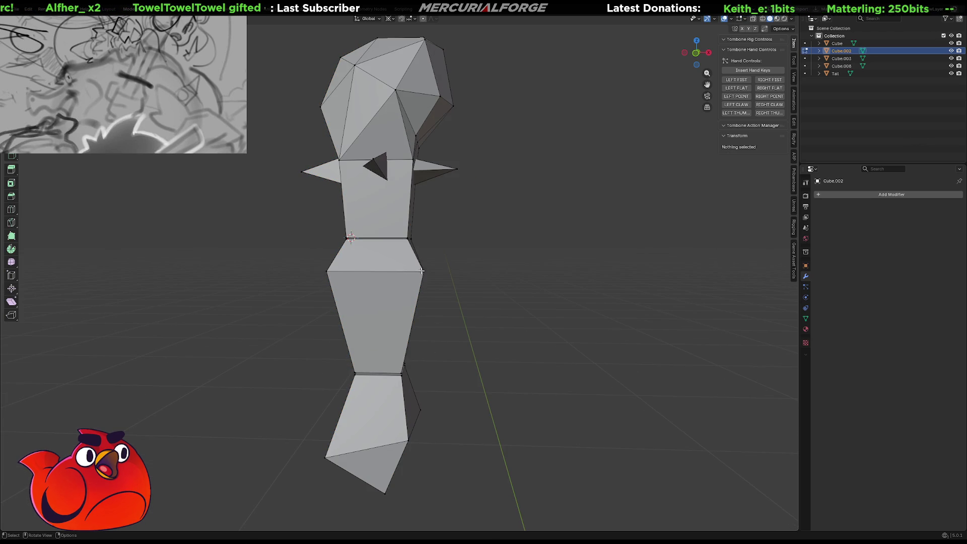
pyautogui.click(420, 271)
pyautogui.press('g')
pyautogui.press('z')
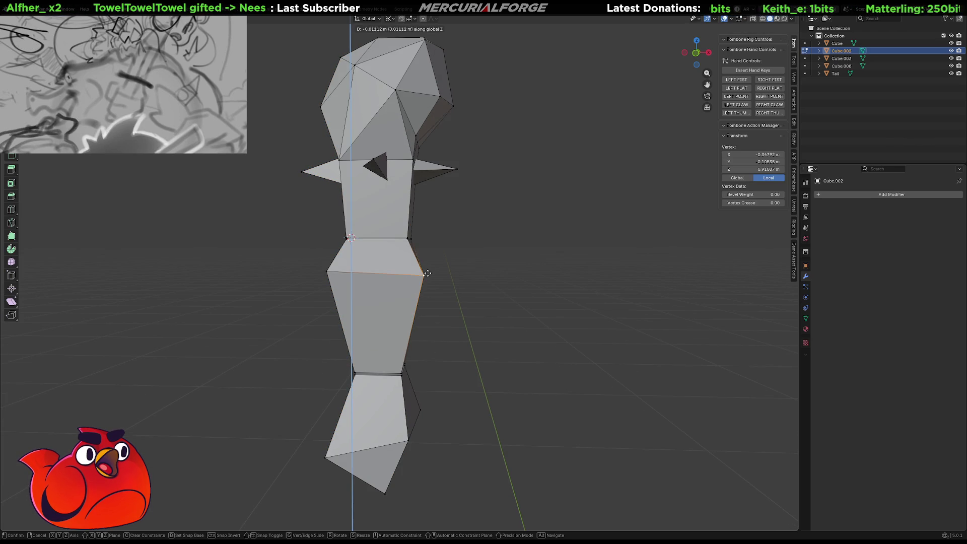
pyautogui.click(418, 301)
pyautogui.moveTo(419, 301)
pyautogui.mouseDown(button='middle')
pyautogui.moveTo(445, 300)
pyautogui.moveTo(272, 296)
pyautogui.mouseUp(button='middle')
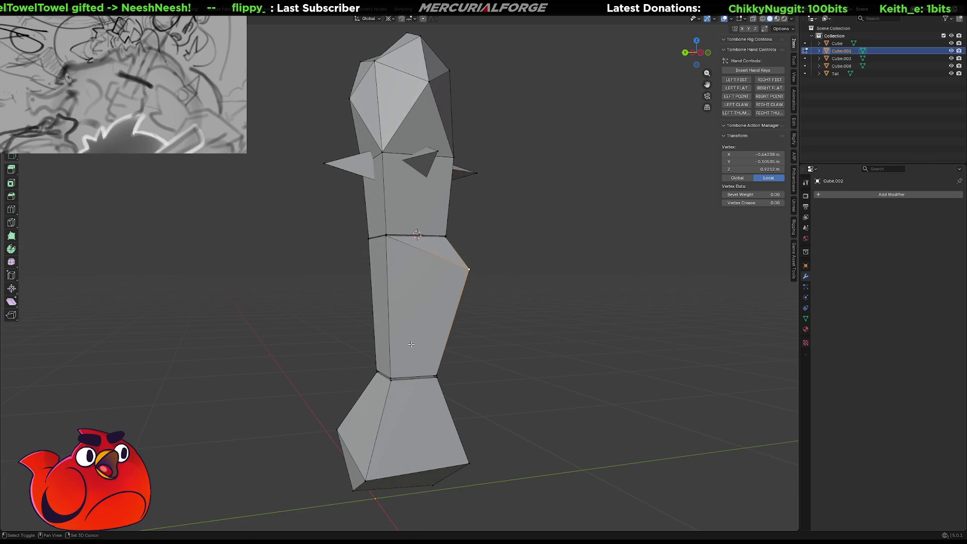
# Select the torso's left-side vertex and its bottom-right vertex together
pyautogui.keyDown('shift'); pyautogui.click(391, 374); pyautogui.keyUp('shift')
pyautogui.moveTo(390, 371)
pyautogui.mouseDown(button='middle')
pyautogui.moveTo(334, 319)
pyautogui.moveTo(460, 304)
pyautogui.mouseUp(button='middle')
pyautogui.click(345, 301)
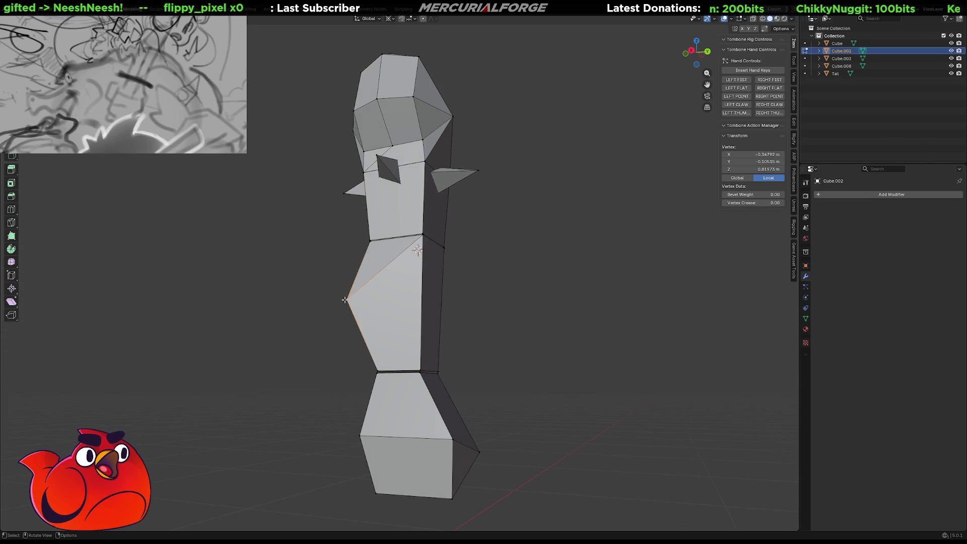
pyautogui.keyDown('shift'); pyautogui.click(421, 367); pyautogui.keyUp('shift')
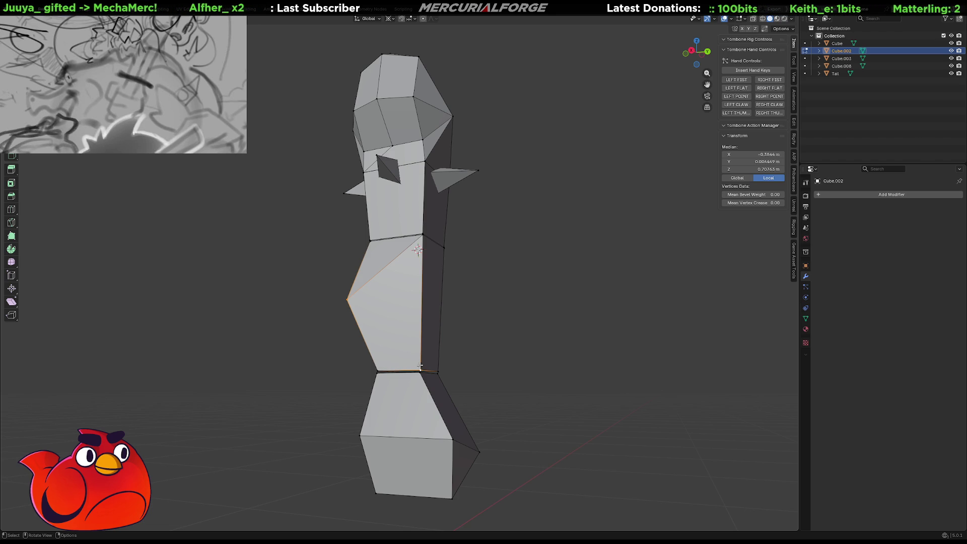
# Connect the left and bottom-right torso vertices with a new edge, then deselect and review
pyautogui.press('j')
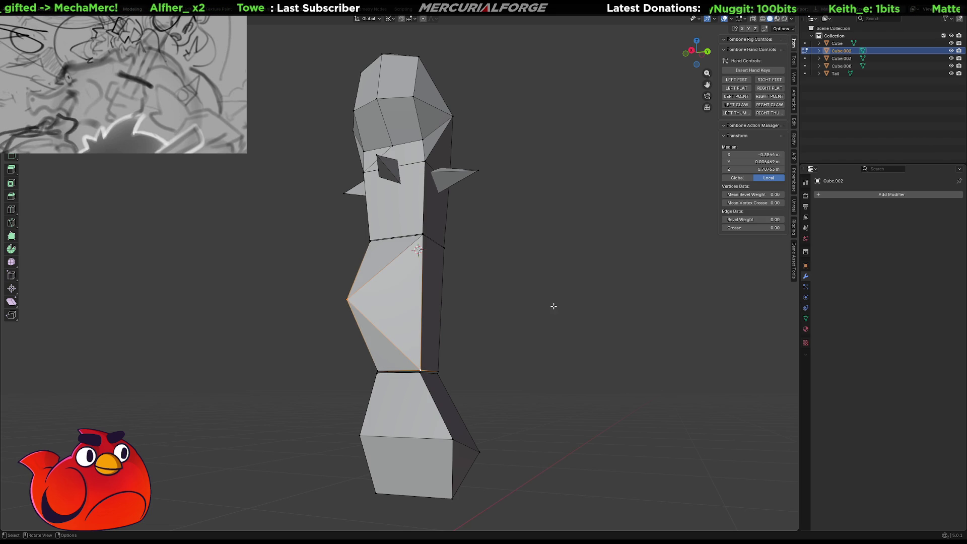
pyautogui.click(552, 307)
pyautogui.moveTo(681, 246)
pyautogui.mouseDown(button='middle')
pyautogui.moveTo(650, 272)
pyautogui.moveTo(561, 283)
pyautogui.moveTo(345, 283)
pyautogui.moveTo(559, 267)
pyautogui.moveTo(523, 272)
pyautogui.moveTo(516, 305)
pyautogui.moveTo(521, 283)
pyautogui.moveTo(582, 285)
pyautogui.moveTo(455, 289)
pyautogui.moveTo(524, 282)
pyautogui.mouseUp(button='middle')
pyautogui.moveTo(513, 396); pyautogui.dragTo(535, 327, button='middle')
pyautogui.moveTo(540, 359)
pyautogui.keyDown('ctrl'); pyautogui.mouseDown(button='middle')
pyautogui.moveTo(542, 367)
pyautogui.moveTo(529, 345)
pyautogui.mouseUp(button='middle'); pyautogui.keyUp('ctrl')
pyautogui.press('z')
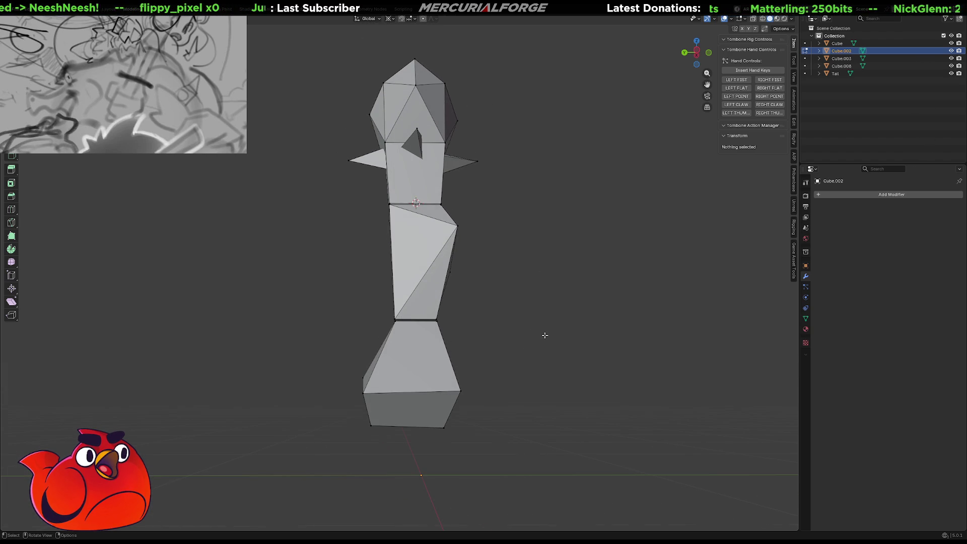
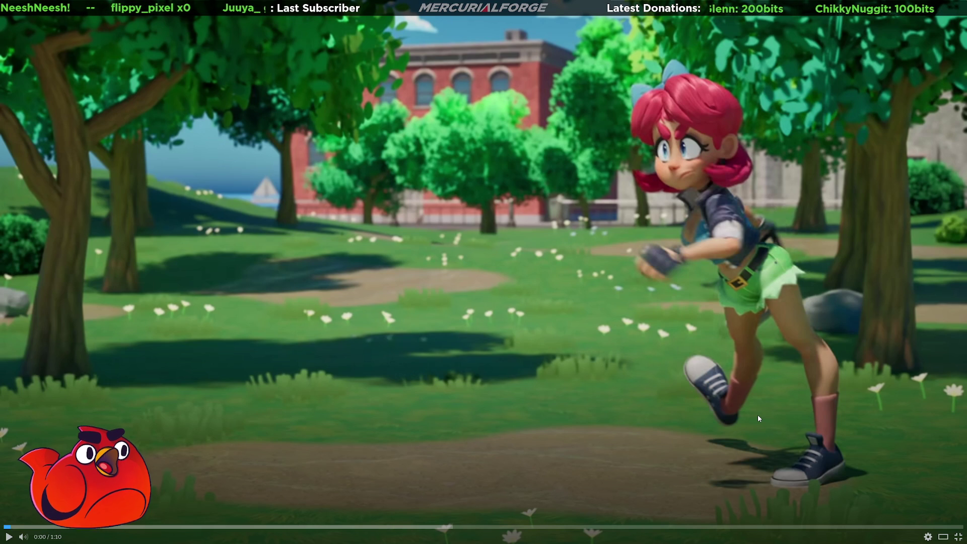
# Play the Scarlet Skips trailer full screen until the run ends at 61 skips and the title card appears
pyautogui.click(559, 331)
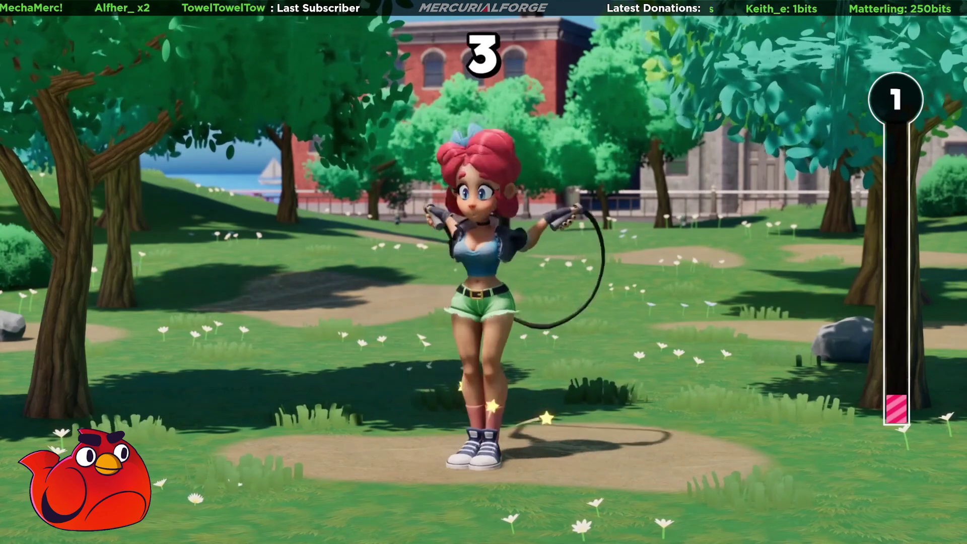
pyautogui.moveTo(556, 332)
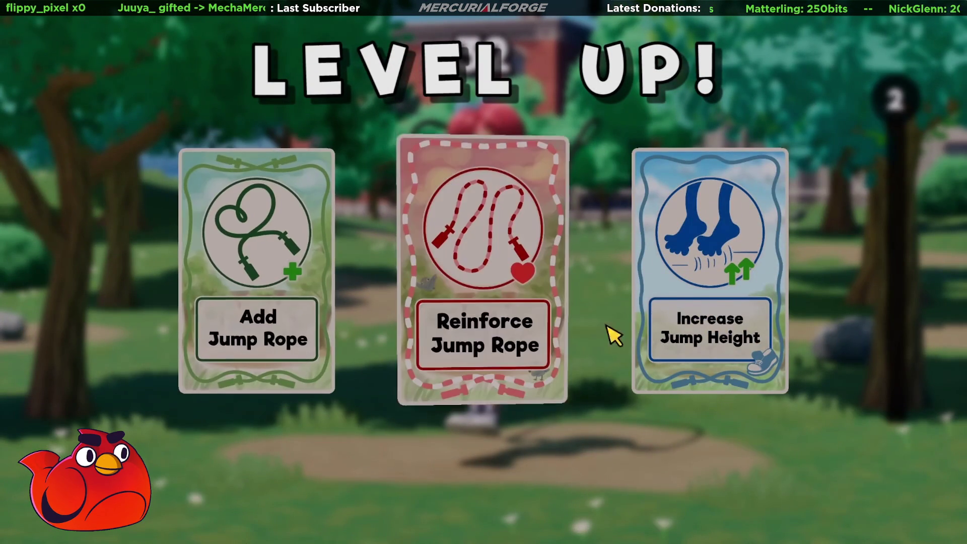
pyautogui.click(446, 302)
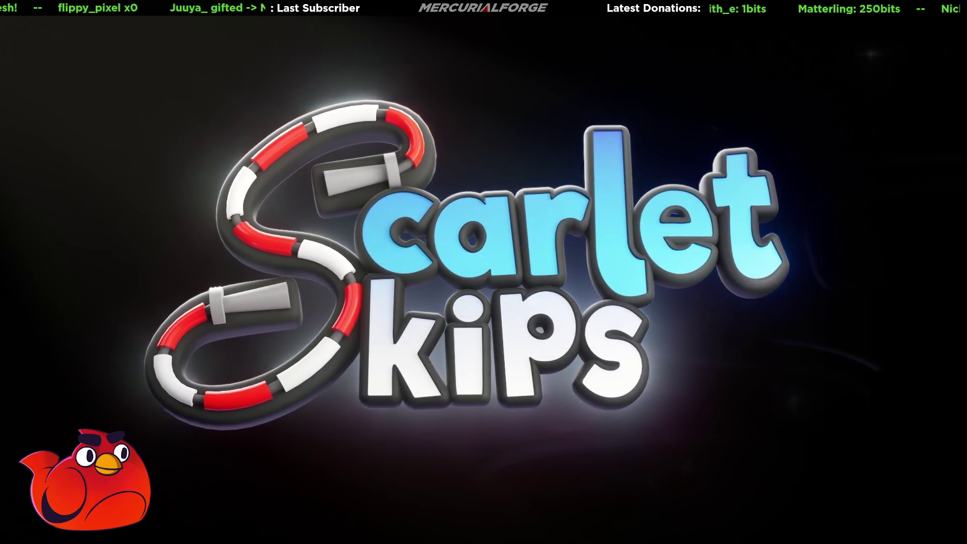
# Exit the full-screen trailer and view screenshots two through six on the store page
pyautogui.moveTo(607, 391)
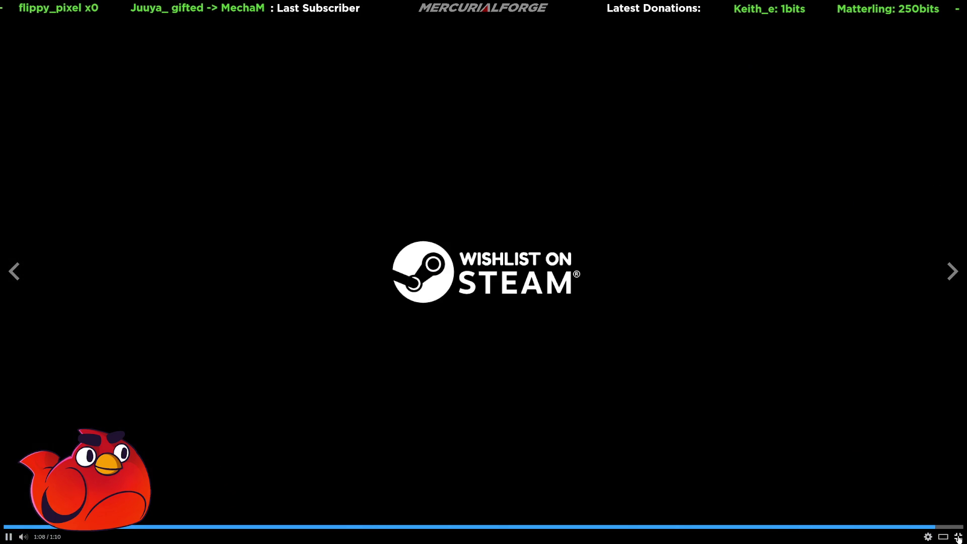
pyautogui.click(959, 537)
pyautogui.click(302, 328)
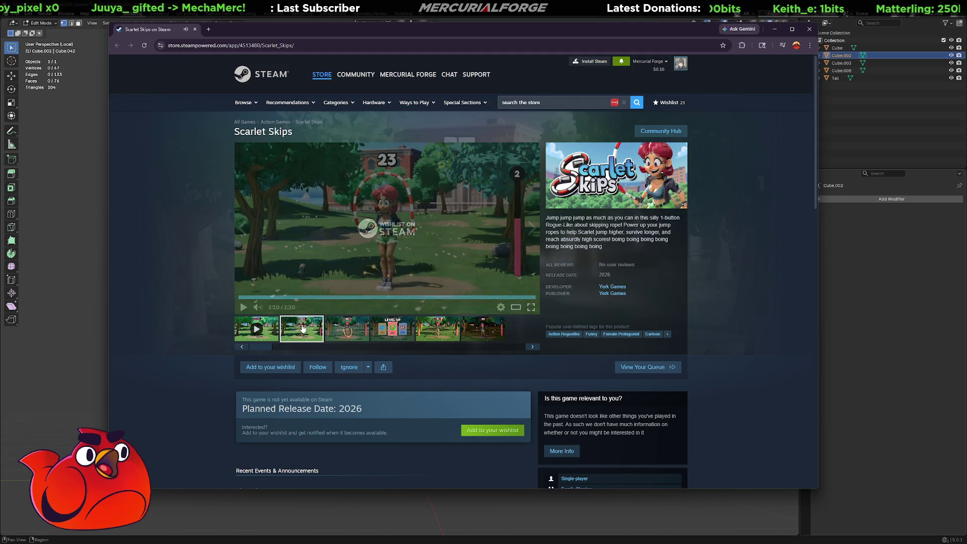
pyautogui.click(346, 332)
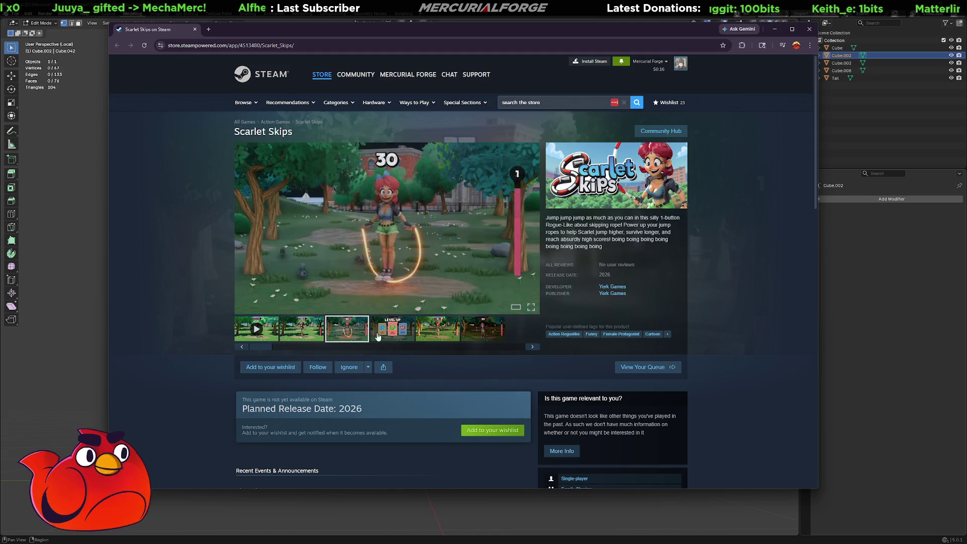
pyautogui.click(387, 333)
pyautogui.click(431, 335)
pyautogui.click(482, 328)
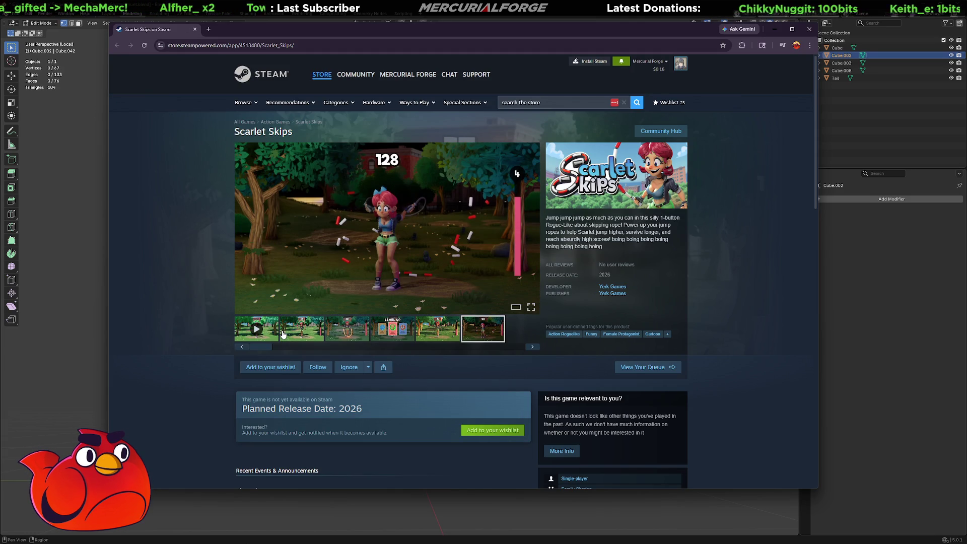
# Enlarge the screenshot, step back to the third one, and close the enlarged viewer
pyautogui.click(405, 198)
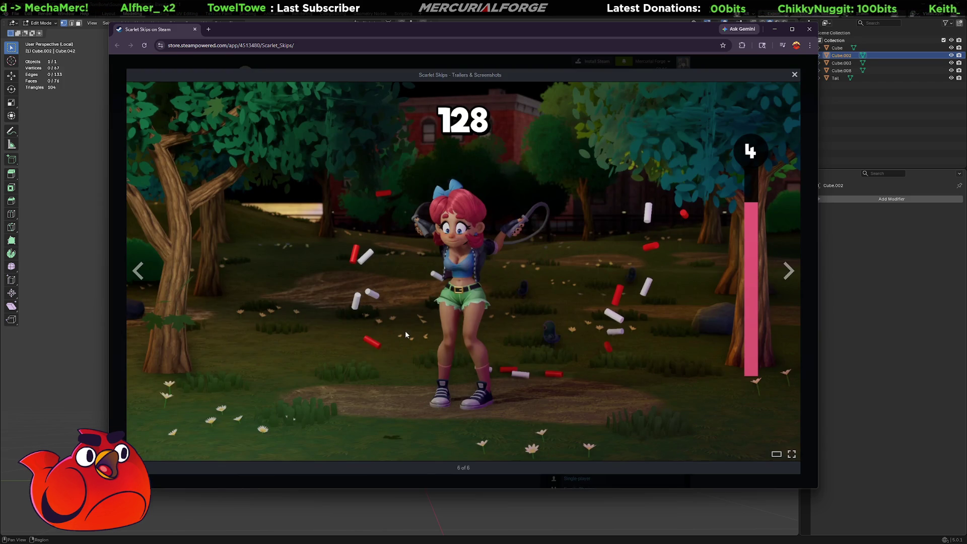
pyautogui.click(140, 274)
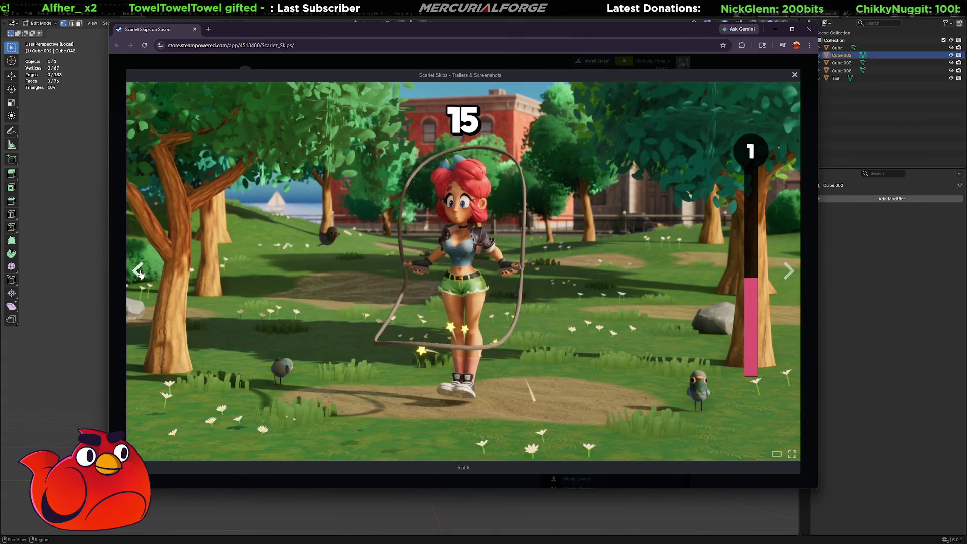
pyautogui.click(140, 273)
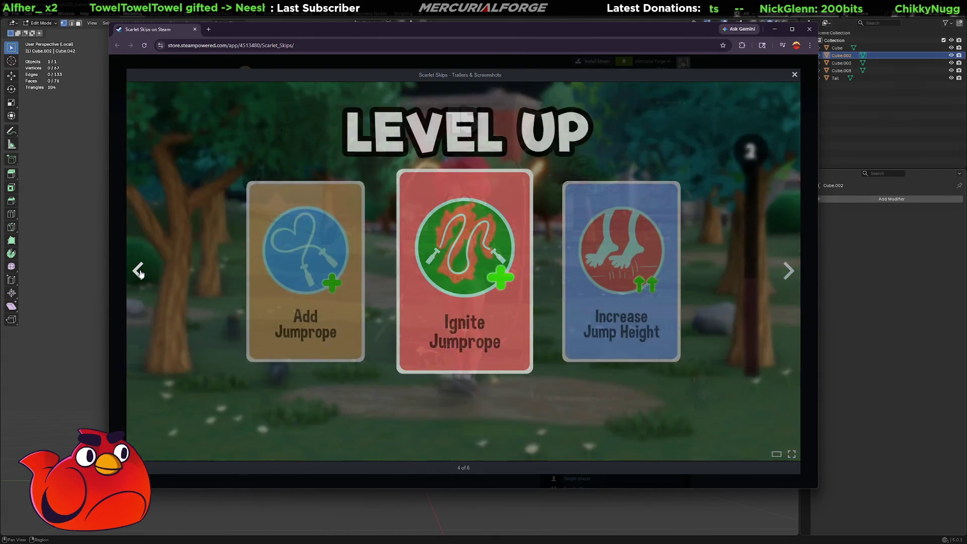
pyautogui.click(141, 274)
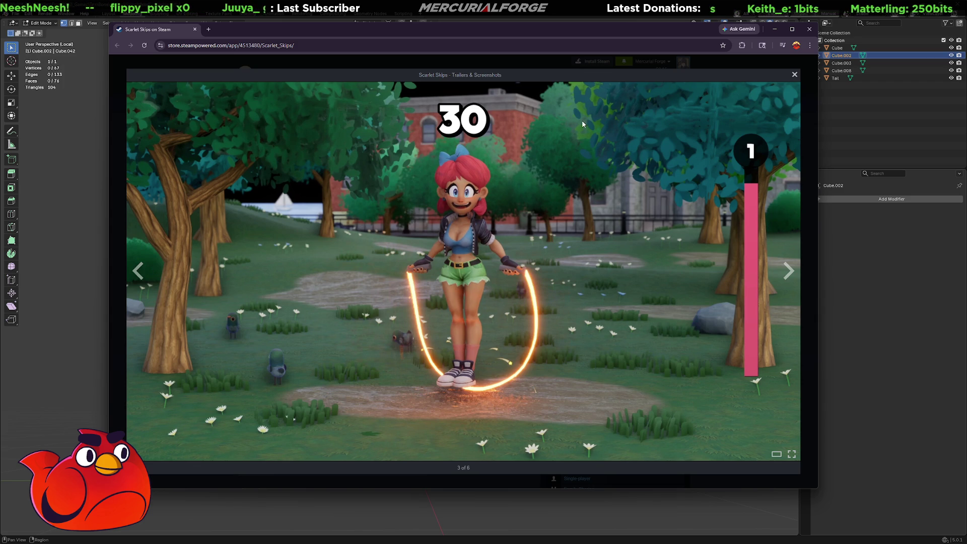
pyautogui.click(795, 75)
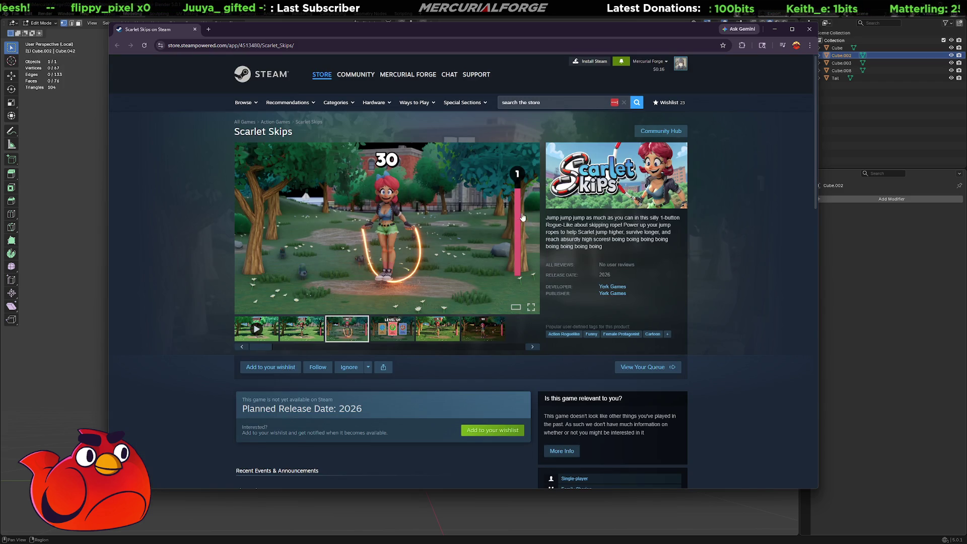
# Scroll down, expand the Scarlet Skips description with READ MORE, and scroll back to the top
pyautogui.scroll(-3, 476, 275)
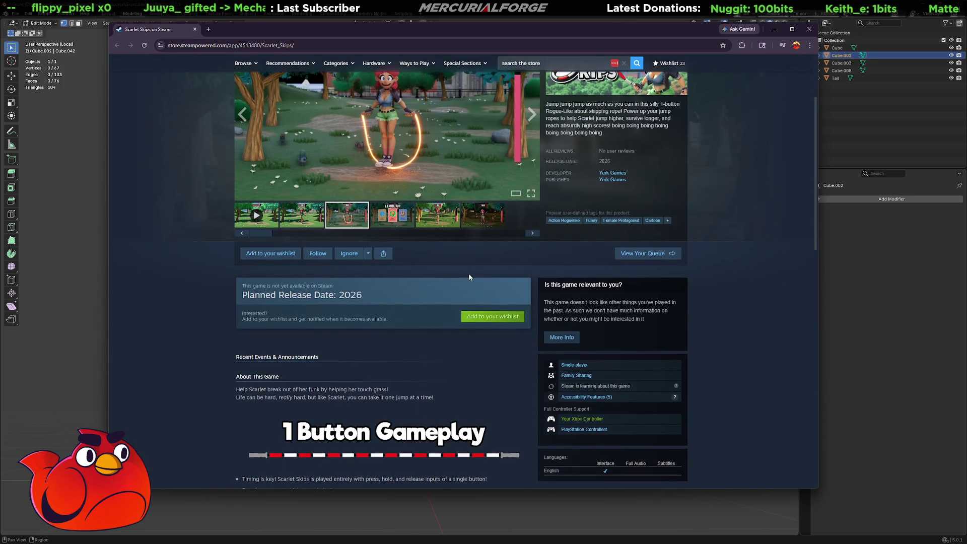
pyautogui.scroll(-7, 469, 277)
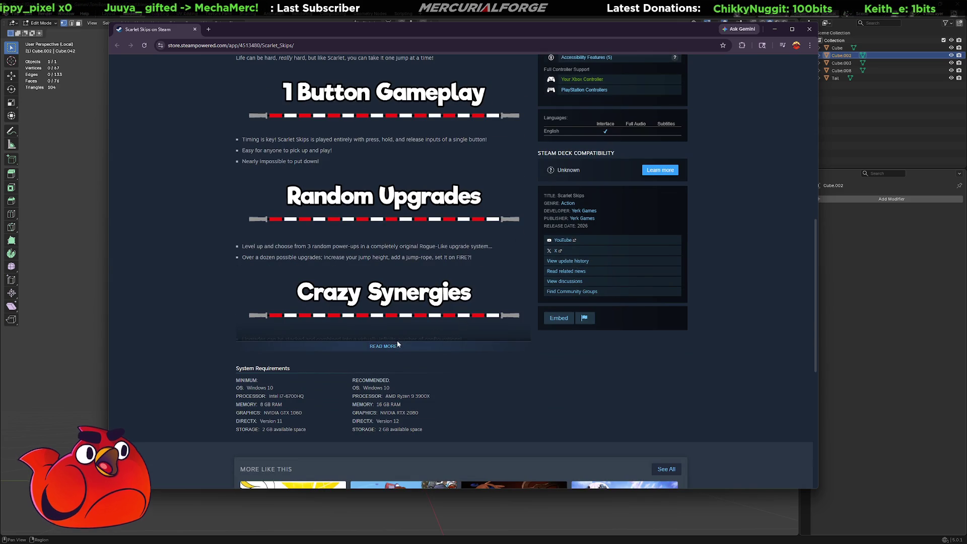
pyautogui.click(383, 346)
pyautogui.scroll(-5, 417, 304)
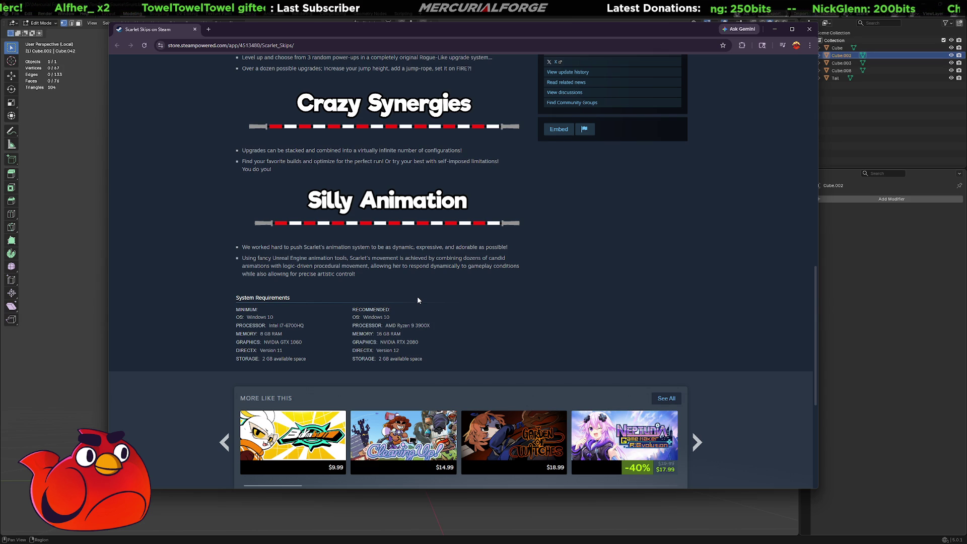
pyautogui.scroll(15, 417, 300)
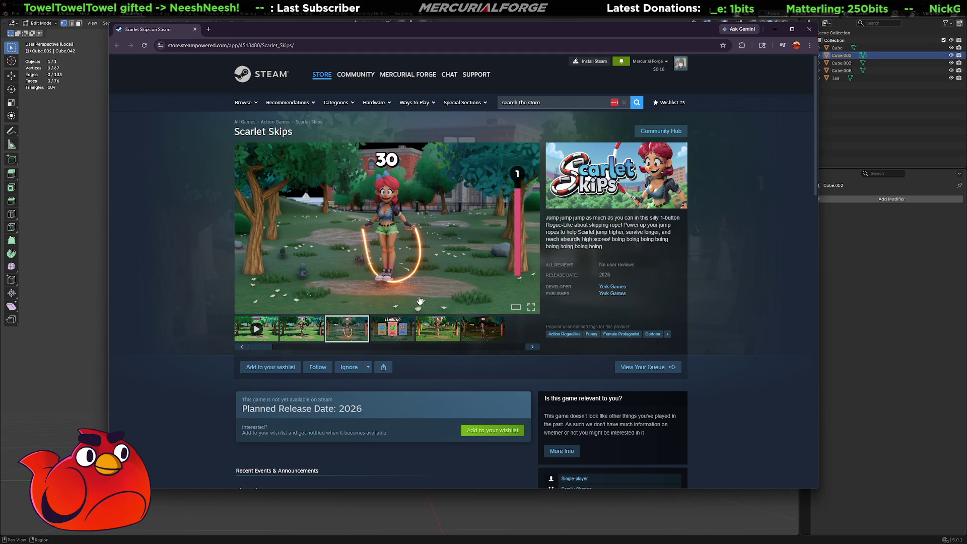
pyautogui.moveTo(419, 300)
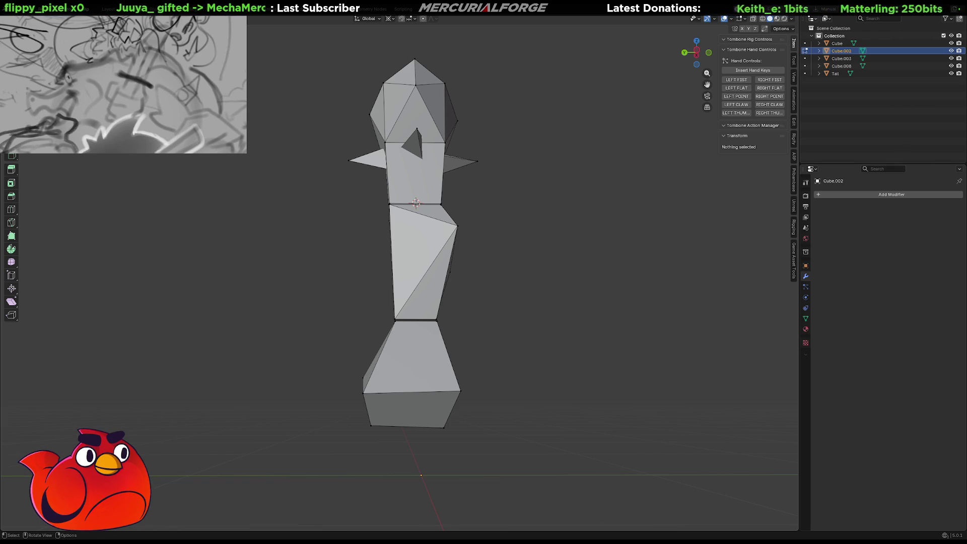
# Inspect the Cube.002 leg from several angles, then return to Object Mode
pyautogui.moveTo(527, 287)
pyautogui.mouseDown(button='middle')
pyautogui.moveTo(631, 330)
pyautogui.moveTo(621, 315)
pyautogui.moveTo(693, 318)
pyautogui.moveTo(328, 324)
pyautogui.moveTo(358, 304)
pyautogui.moveTo(302, 319)
pyautogui.mouseUp(button='middle')
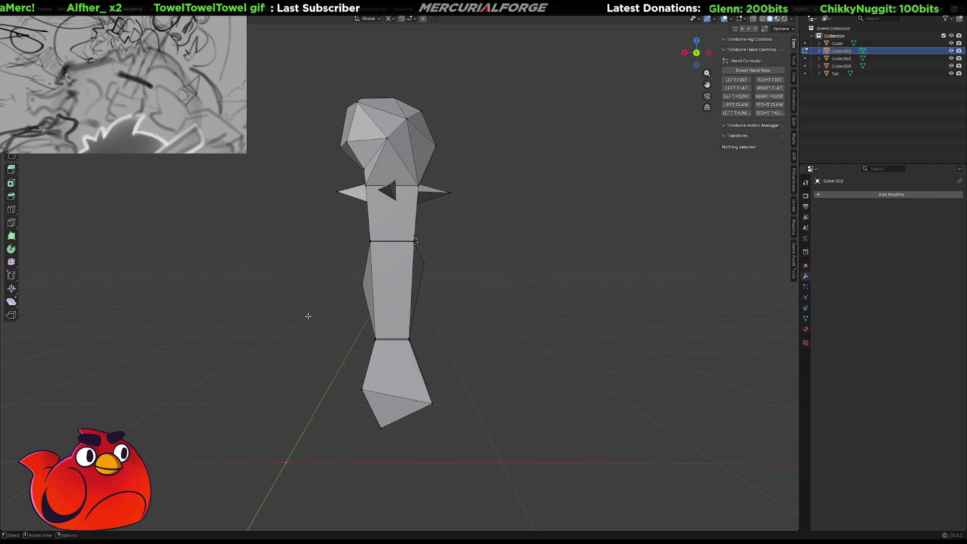
pyautogui.moveTo(372, 294); pyautogui.dragTo(555, 296, button='middle')
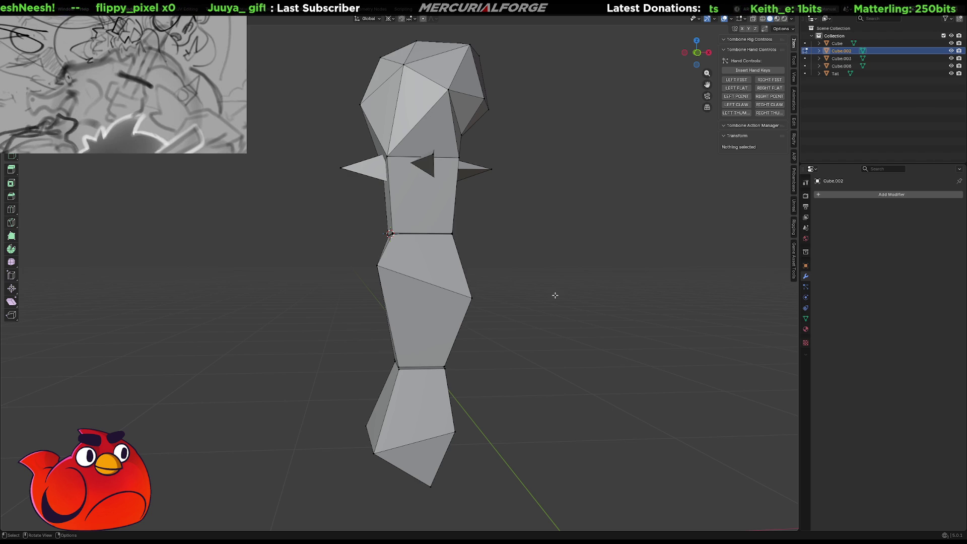
pyautogui.moveTo(395, 267); pyautogui.dragTo(656, 276, button='middle')
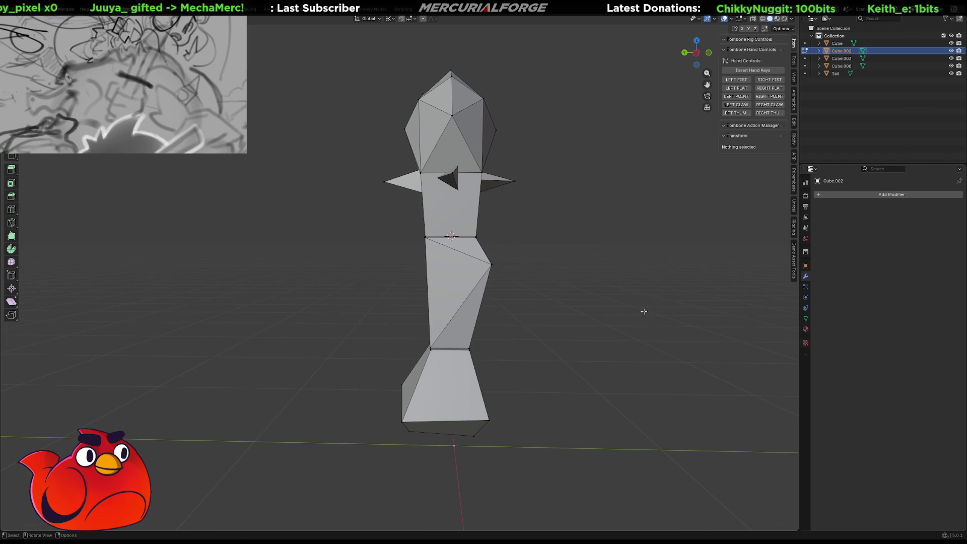
pyautogui.moveTo(537, 279)
pyautogui.mouseDown(button='middle')
pyautogui.moveTo(529, 282)
pyautogui.moveTo(544, 303)
pyautogui.moveTo(515, 284)
pyautogui.moveTo(540, 291)
pyautogui.moveTo(457, 301)
pyautogui.mouseUp(button='middle')
pyautogui.press('Tab')
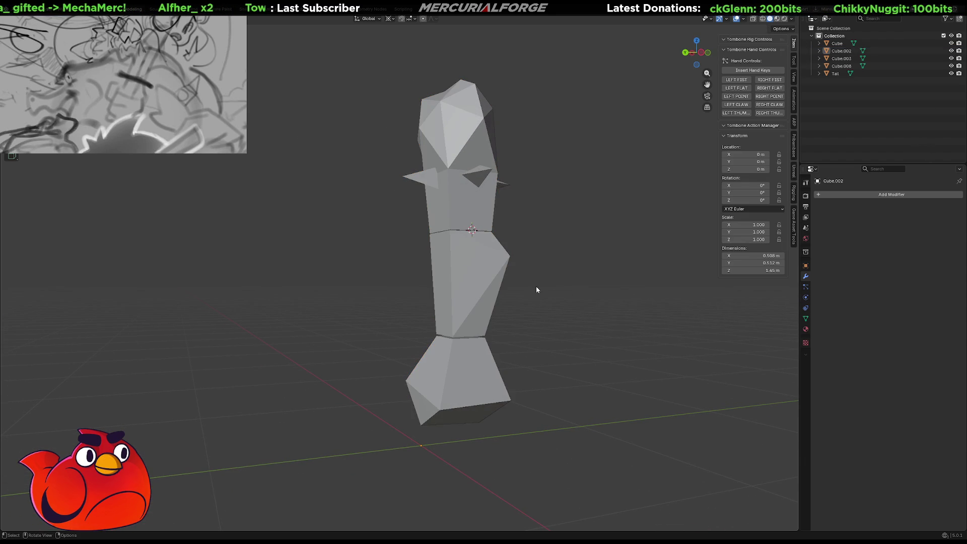
# Apply the leg's scale and add an X-axis Mirror modifier, then frame the character and deselect
pyautogui.hotkey('shift', 'a')
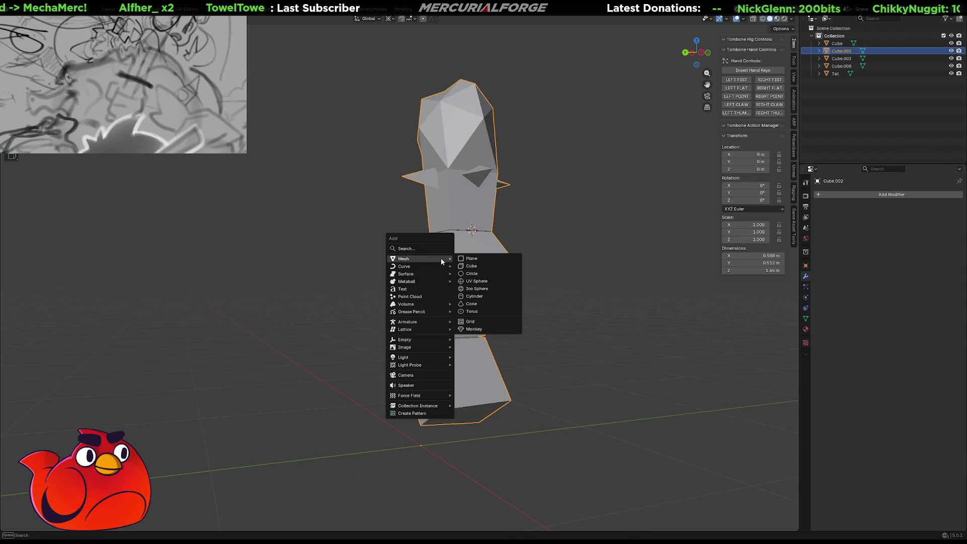
pyautogui.moveTo(437, 267)
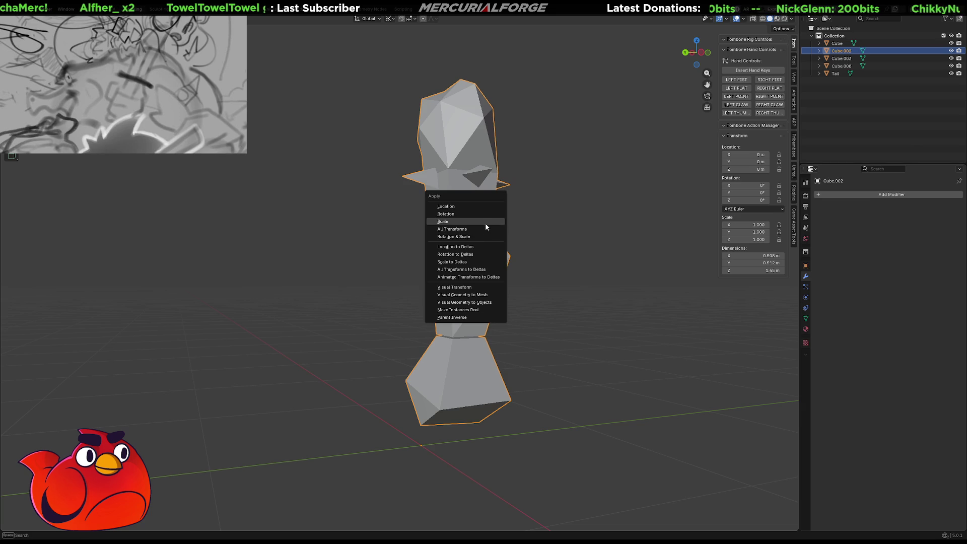
pyautogui.click(473, 228)
pyautogui.press('F3')
pyautogui.write('mirror')
pyautogui.press('Return')
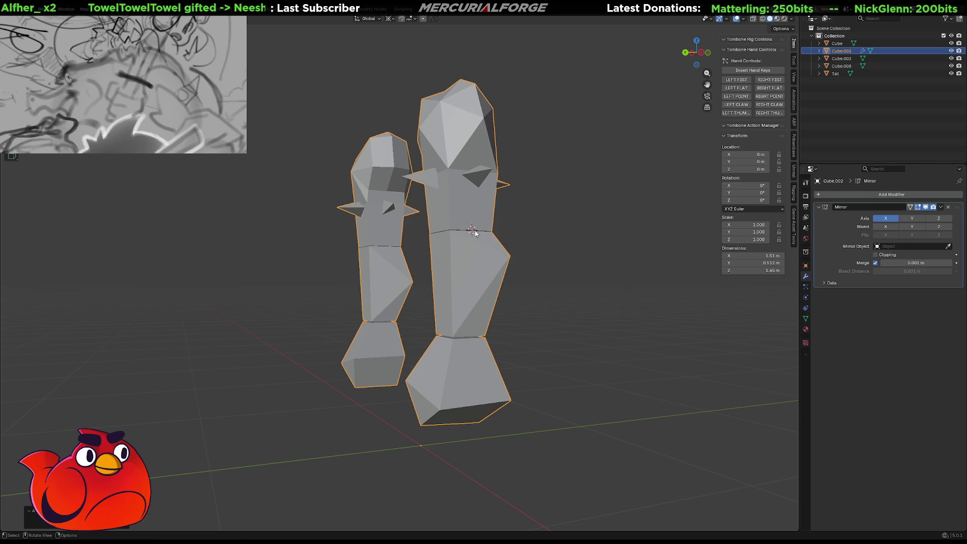
pyautogui.press('KP_Divide')
pyautogui.moveTo(486, 244)
pyautogui.mouseDown(button='middle')
pyautogui.moveTo(359, 234)
pyautogui.moveTo(528, 219)
pyautogui.moveTo(520, 239)
pyautogui.moveTo(473, 241)
pyautogui.moveTo(521, 245)
pyautogui.moveTo(427, 228)
pyautogui.moveTo(410, 207)
pyautogui.moveTo(434, 213)
pyautogui.mouseUp(button='middle')
pyautogui.click(527, 218)
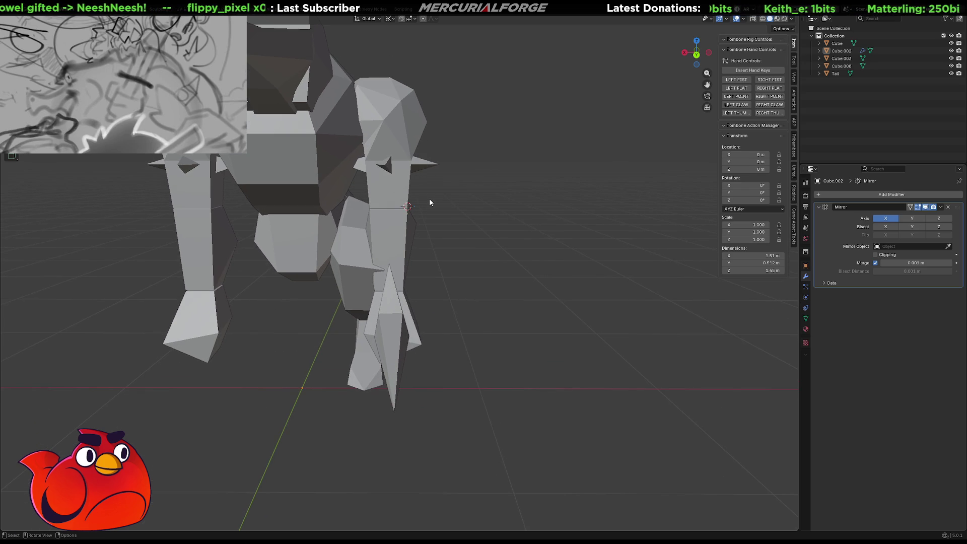
# Enter Edit Mode on the Cube.002 leg and reposition a vertex at its top
pyautogui.click(416, 225)
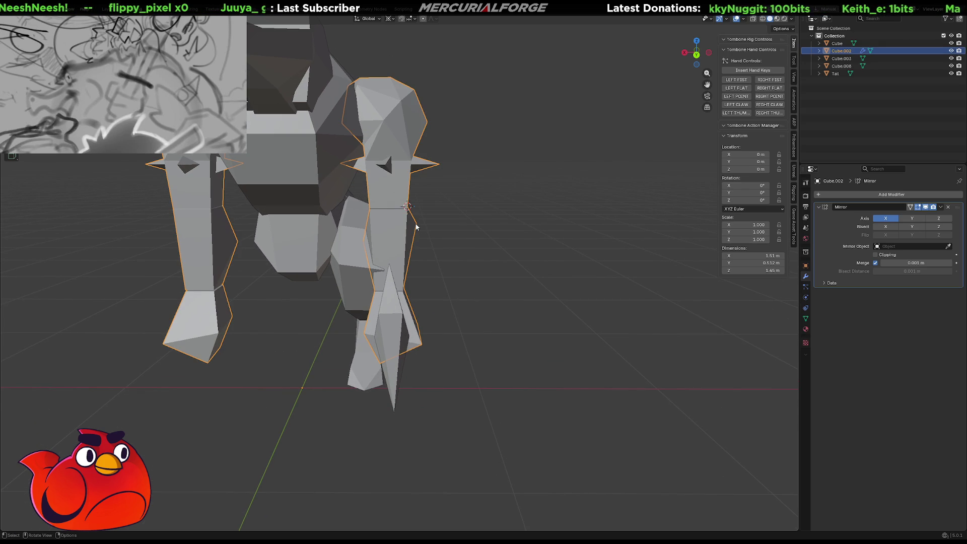
pyautogui.press('Tab')
pyautogui.click(416, 225)
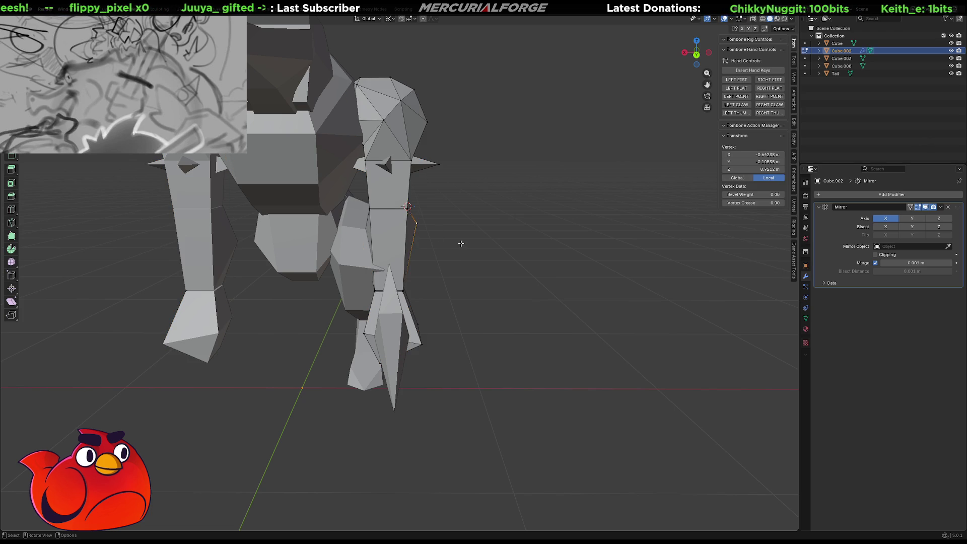
pyautogui.moveTo(459, 242); pyautogui.dragTo(464, 240, button='middle')
pyautogui.press('g')
pyautogui.click(461, 241)
pyautogui.moveTo(463, 241)
pyautogui.mouseDown(button='middle')
pyautogui.moveTo(305, 252)
pyautogui.moveTo(391, 248)
pyautogui.mouseUp(button='middle')
pyautogui.press('g')
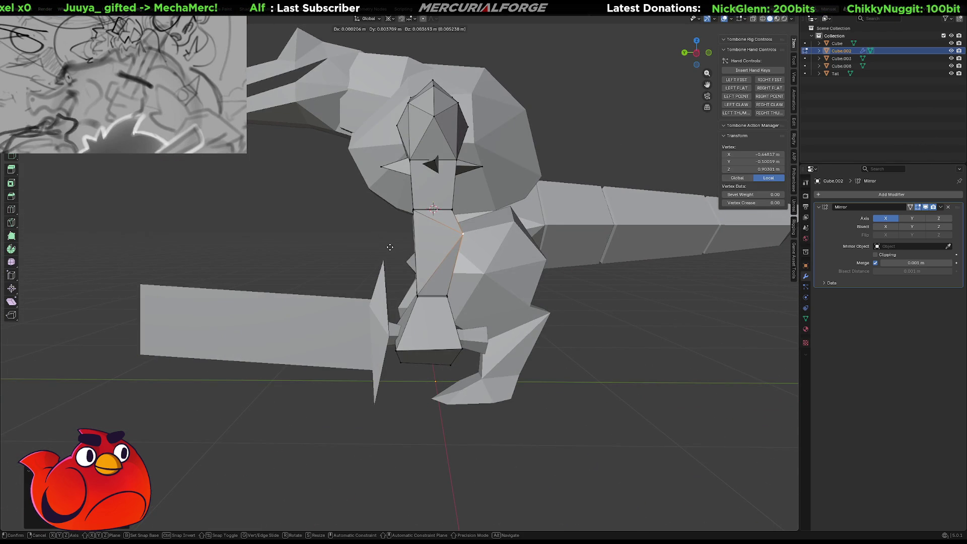
pyautogui.click(388, 249)
# Box-select the top vertices near the hip and move them in X and Z only
pyautogui.moveTo(351, 215)
pyautogui.mouseDown(button='middle')
pyautogui.moveTo(452, 211)
pyautogui.moveTo(355, 210)
pyautogui.moveTo(449, 202)
pyautogui.moveTo(451, 215)
pyautogui.moveTo(351, 143)
pyautogui.mouseUp(button='middle')
pyautogui.click(375, 162)
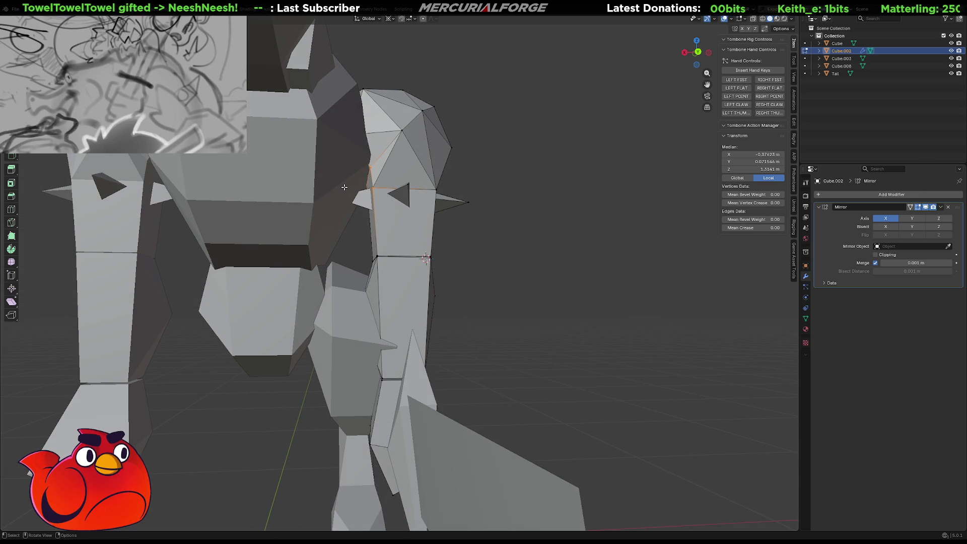
pyautogui.moveTo(375, 163); pyautogui.dragTo(356, 188)
pyautogui.moveTo(356, 188); pyautogui.dragTo(519, 192, button='middle')
pyautogui.press('g')
pyautogui.hotkey('shift', 'x')
pyautogui.hotkey('shift', 'y')
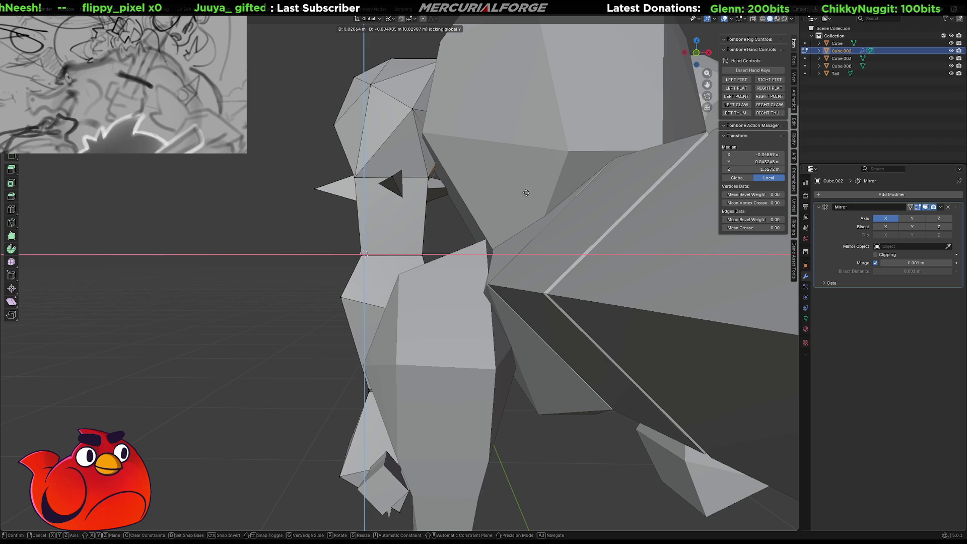
pyautogui.click(526, 194)
pyautogui.moveTo(526, 194)
pyautogui.mouseDown(button='middle')
pyautogui.moveTo(452, 181)
pyautogui.moveTo(593, 186)
pyautogui.moveTo(446, 163)
pyautogui.mouseUp(button='middle')
# Move the arm's top vertex and upper edges in X and Z to tighten them against the shoulder
pyautogui.click(419, 181)
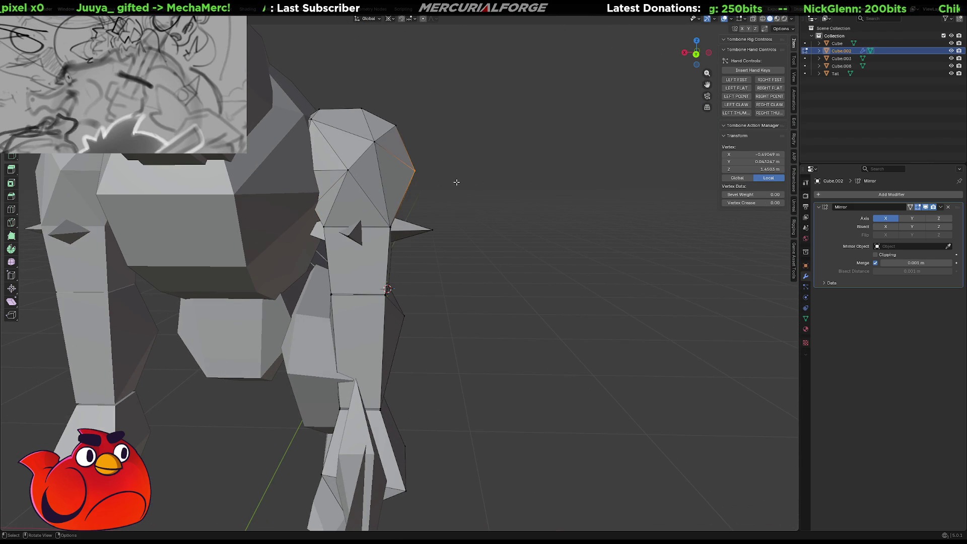
pyautogui.press('g')
pyautogui.hotkey('shift', 'y')
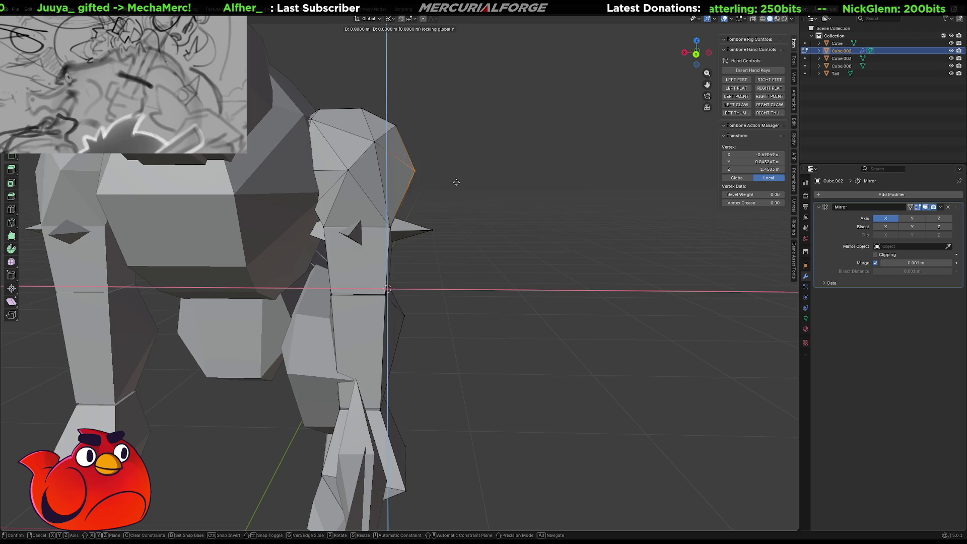
pyautogui.click(448, 179)
pyautogui.moveTo(431, 102)
pyautogui.mouseDown()
pyautogui.moveTo(411, 157)
pyautogui.moveTo(385, 183)
pyautogui.mouseUp()
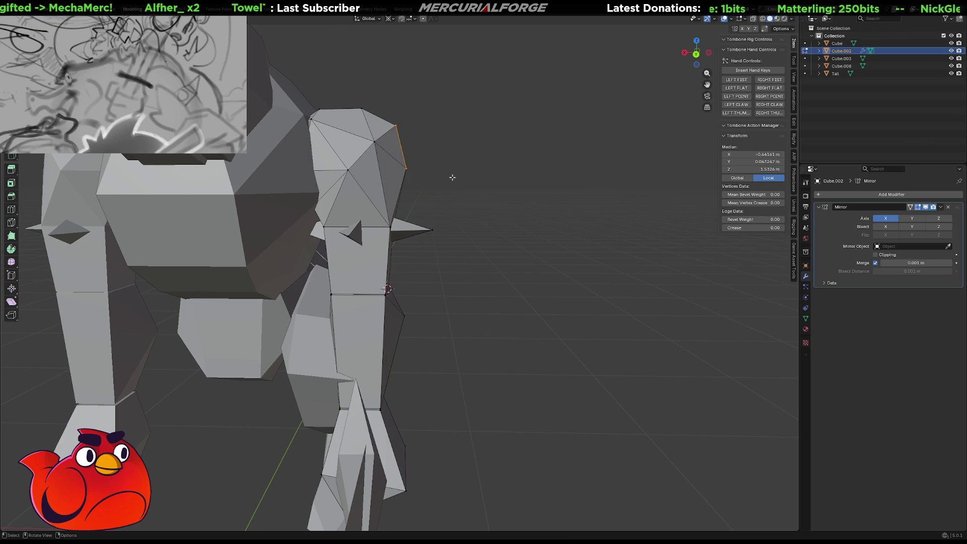
pyautogui.keyDown('ctrl'); pyautogui.click(453, 180); pyautogui.keyUp('ctrl')
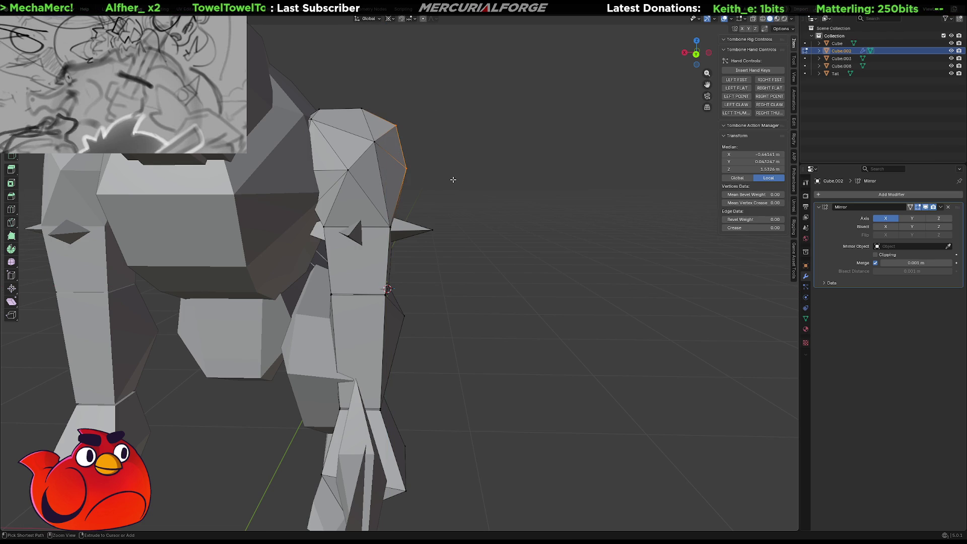
pyautogui.press('g')
pyautogui.hotkey('shift', 'y')
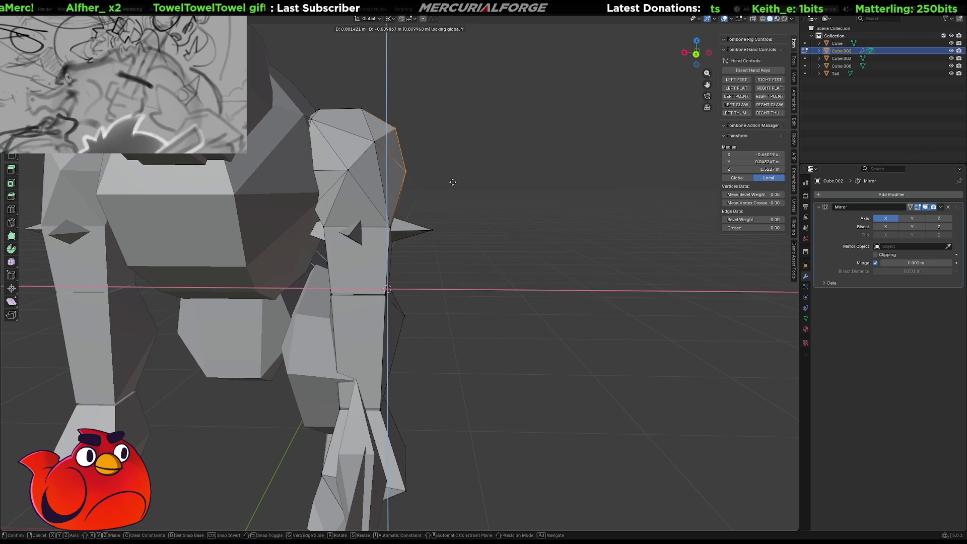
pyautogui.click(452, 183)
pyautogui.scroll(-6, 452, 182)
pyautogui.moveTo(451, 182)
pyautogui.mouseDown(button='middle')
pyautogui.moveTo(443, 229)
pyautogui.moveTo(470, 216)
pyautogui.moveTo(540, 216)
pyautogui.moveTo(464, 238)
pyautogui.moveTo(519, 227)
pyautogui.moveTo(512, 235)
pyautogui.moveTo(362, 264)
pyautogui.mouseUp(button='middle')
pyautogui.scroll(4, 484, 229)
# Leave the arm's Edit Mode, select the Cube body, view it from the front, and edit it
pyautogui.press('Tab')
pyautogui.click(396, 198)
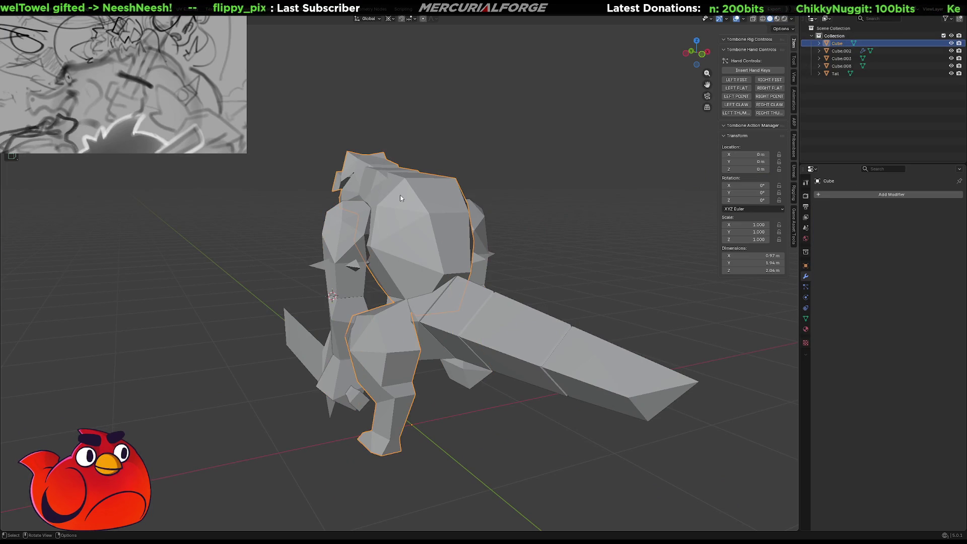
pyautogui.scroll(4, 403, 211)
pyautogui.moveTo(403, 212)
pyautogui.mouseDown(button='middle')
pyautogui.moveTo(431, 268)
pyautogui.moveTo(427, 289)
pyautogui.moveTo(553, 297)
pyautogui.moveTo(564, 261)
pyautogui.moveTo(451, 256)
pyautogui.mouseUp(button='middle')
pyautogui.press('ctrl+KP_1')
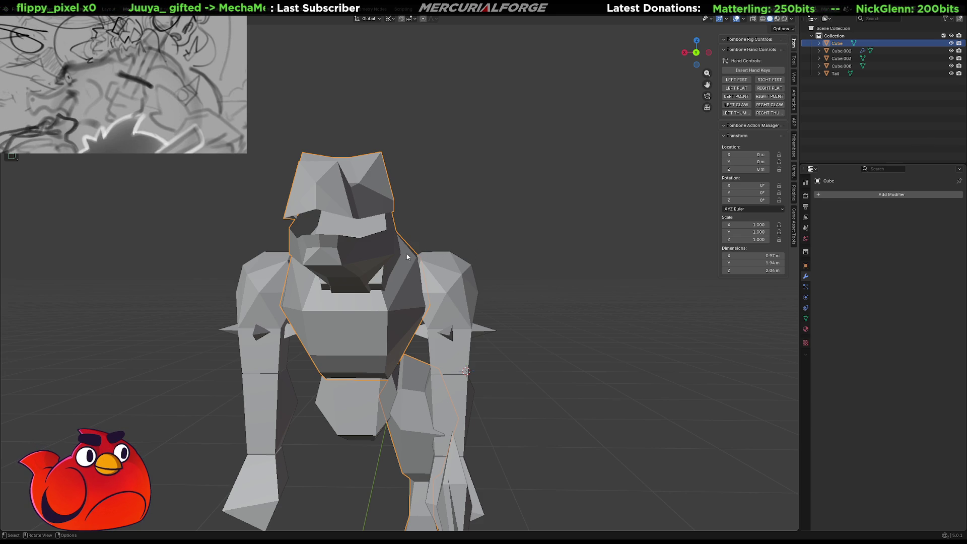
pyautogui.moveTo(397, 252); pyautogui.dragTo(413, 245, button='middle')
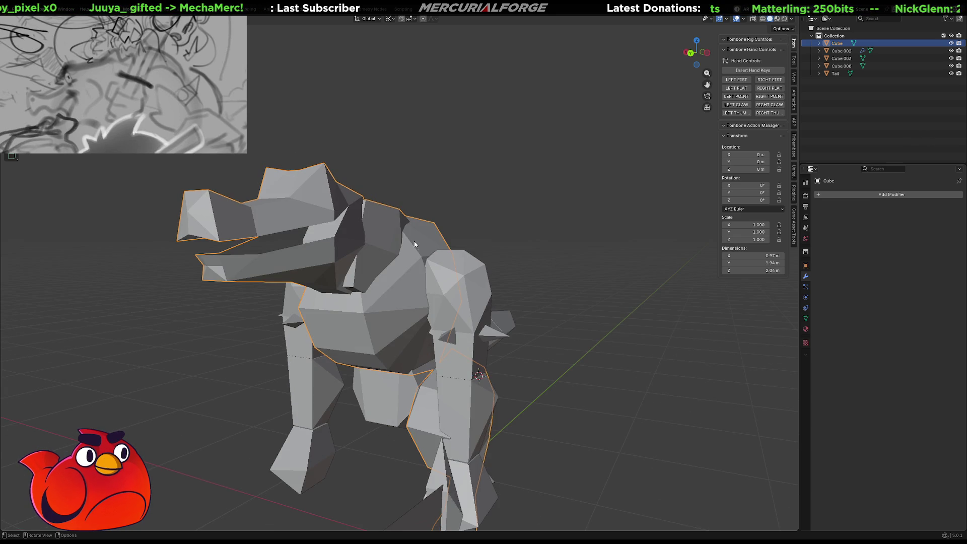
pyautogui.press('Tab')
# Select two shoulder vertices on the body and scale them together
pyautogui.click(416, 250)
pyautogui.press('KP_Decimal')
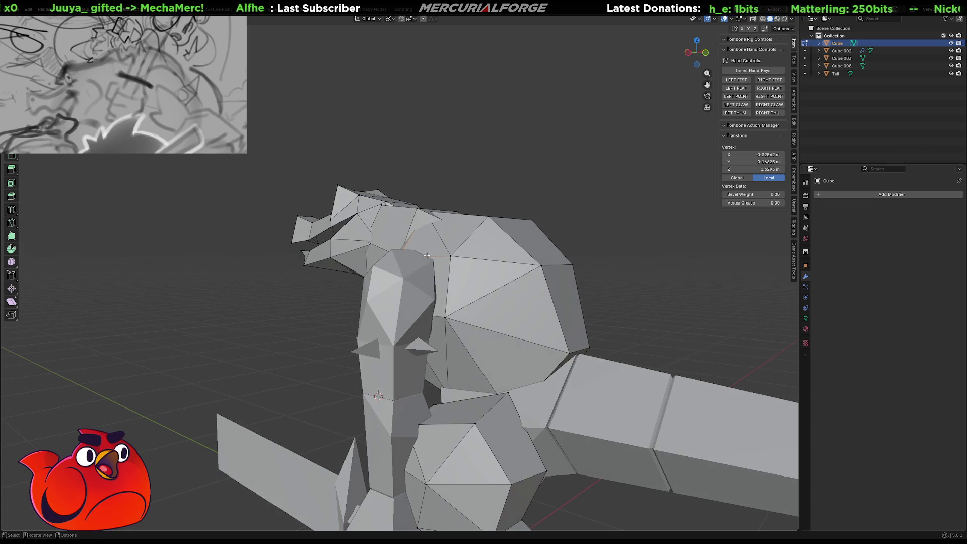
pyautogui.keyDown('shift'); pyautogui.click(420, 256); pyautogui.keyUp('shift')
pyautogui.moveTo(420, 256)
pyautogui.mouseDown(button='middle')
pyautogui.moveTo(524, 263)
pyautogui.moveTo(515, 260)
pyautogui.mouseUp(button='middle')
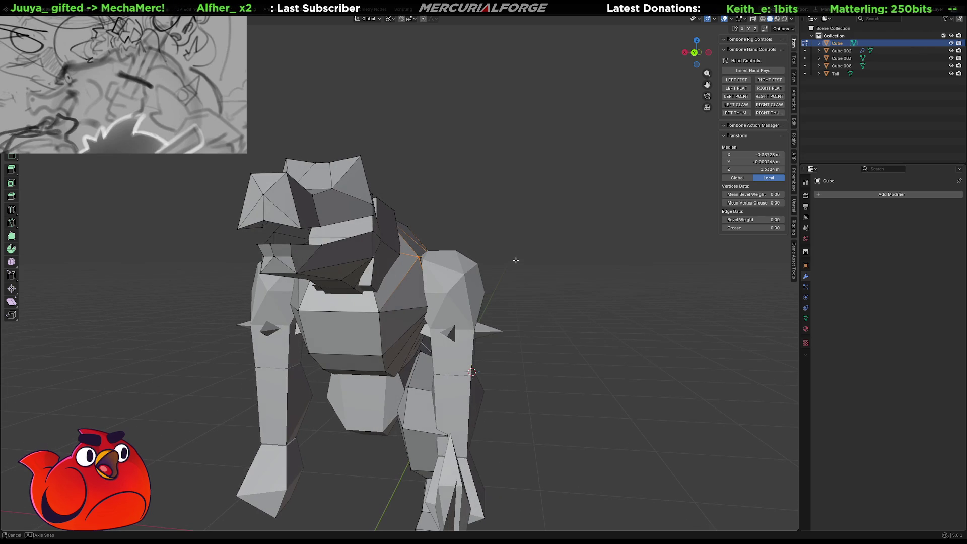
pyautogui.press('g')
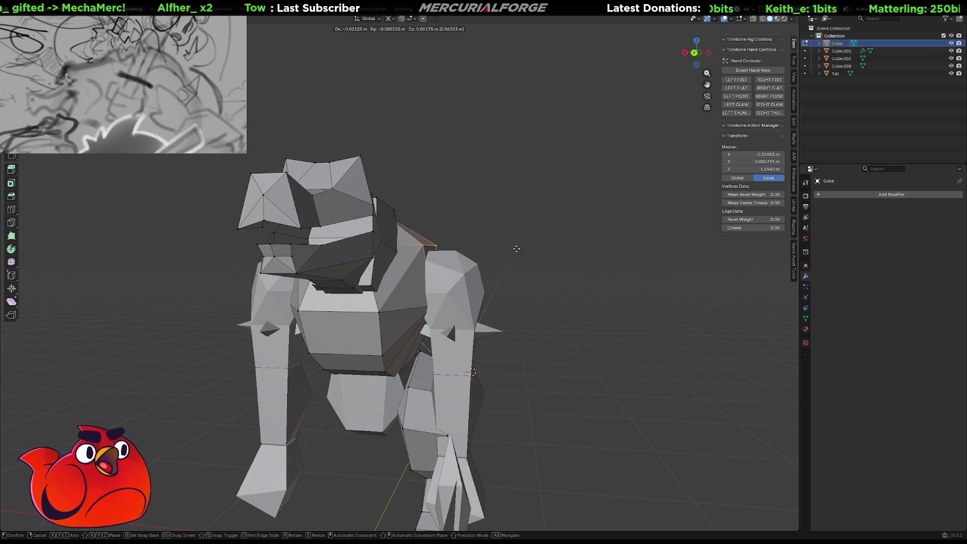
pyautogui.moveTo(514, 251); pyautogui.dragTo(527, 255, button='middle')
pyautogui.press('Escape')
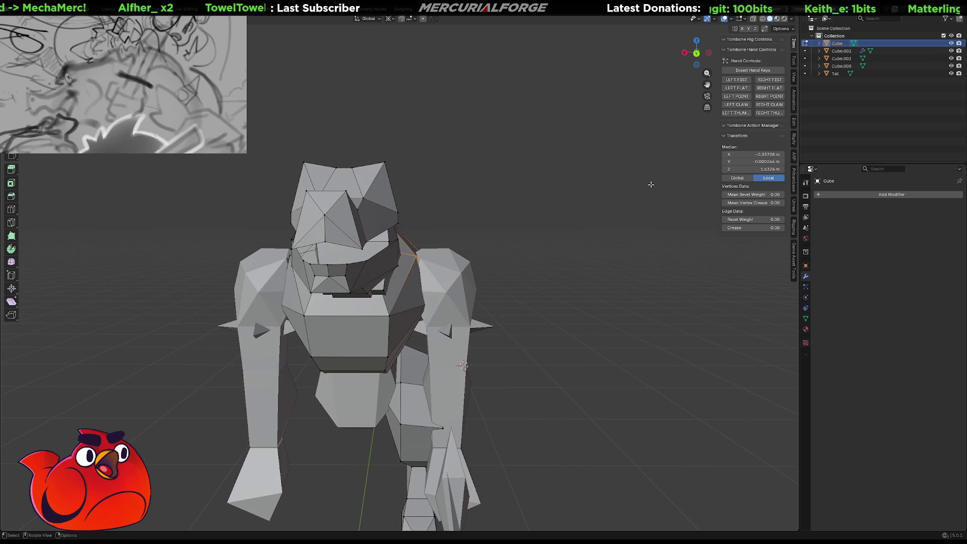
pyautogui.press('g')
pyautogui.moveTo(556, 276); pyautogui.dragTo(522, 297, button='middle')
pyautogui.press('s')
pyautogui.click(523, 297)
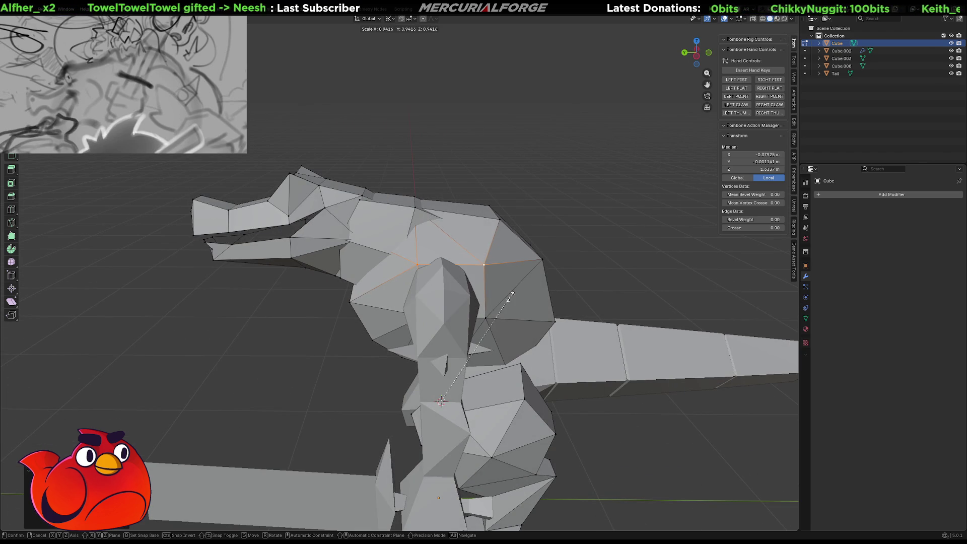
# Scale the shoulder vertices closer together again and move them inward behind the arm
pyautogui.press('m')
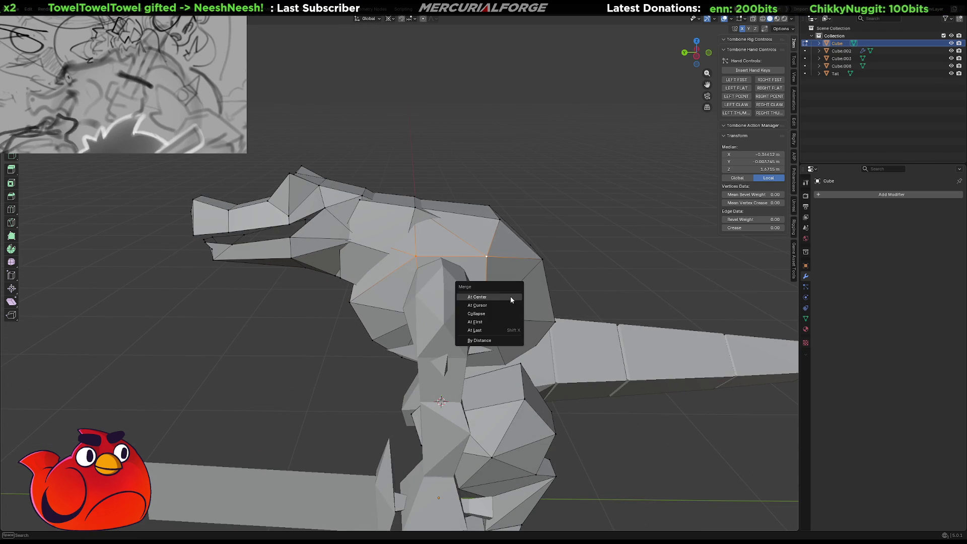
pyautogui.press('z')
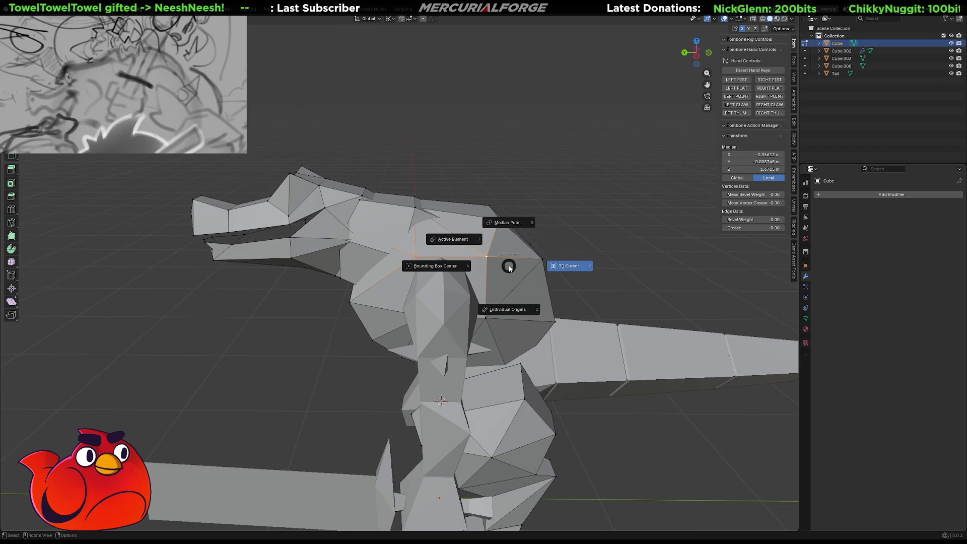
pyautogui.press('s')
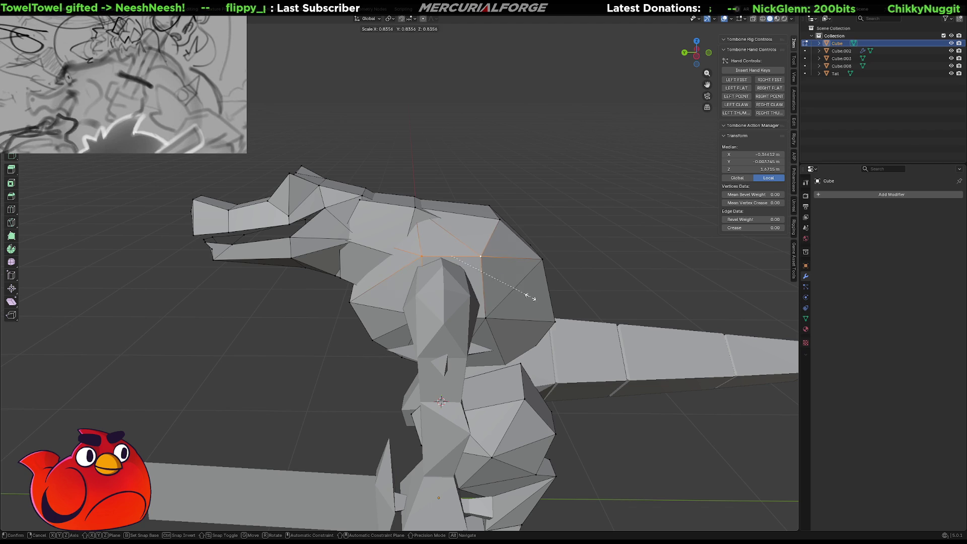
pyautogui.click(511, 293)
pyautogui.press('g')
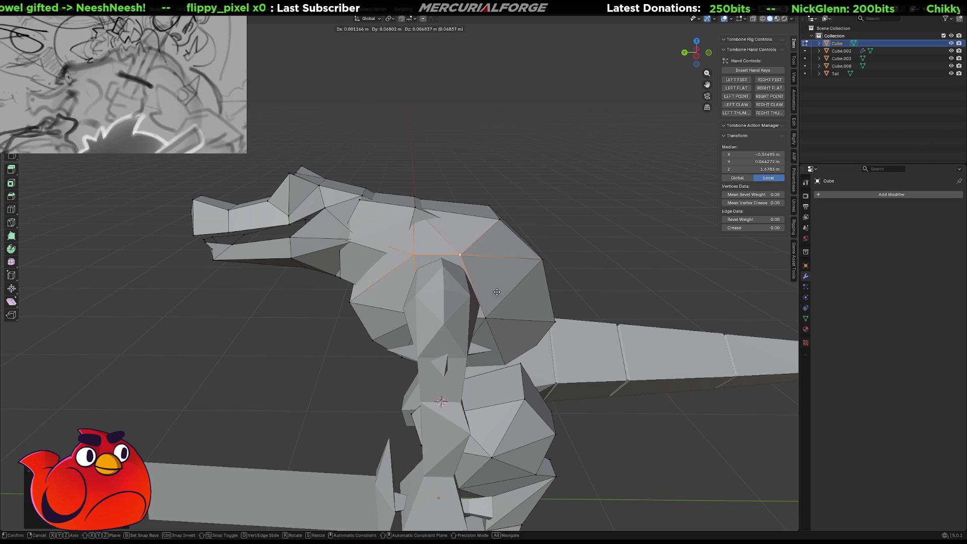
pyautogui.click(499, 293)
pyautogui.moveTo(469, 285); pyautogui.dragTo(512, 275, button='middle')
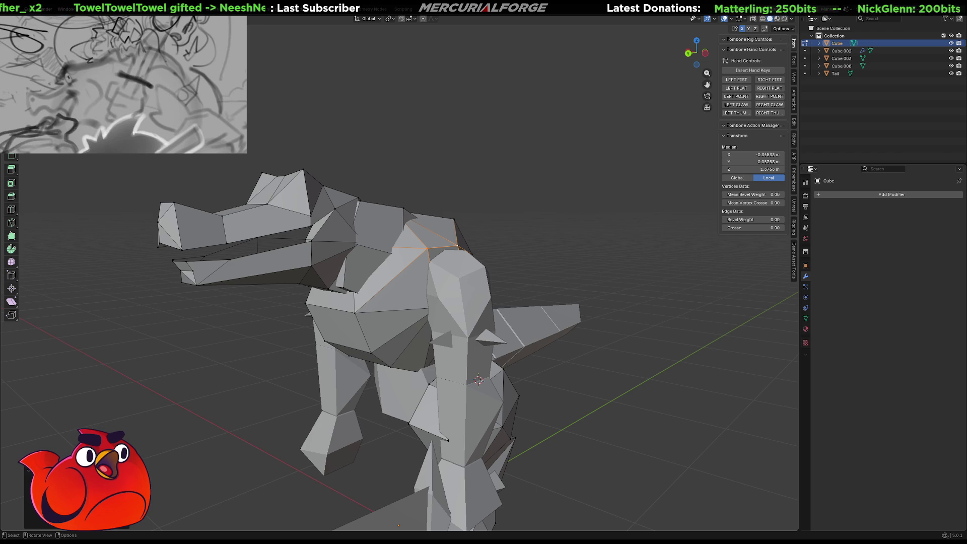
# Reposition the selected shoulder vertices, cancelling a second attempted move
pyautogui.press('shift')
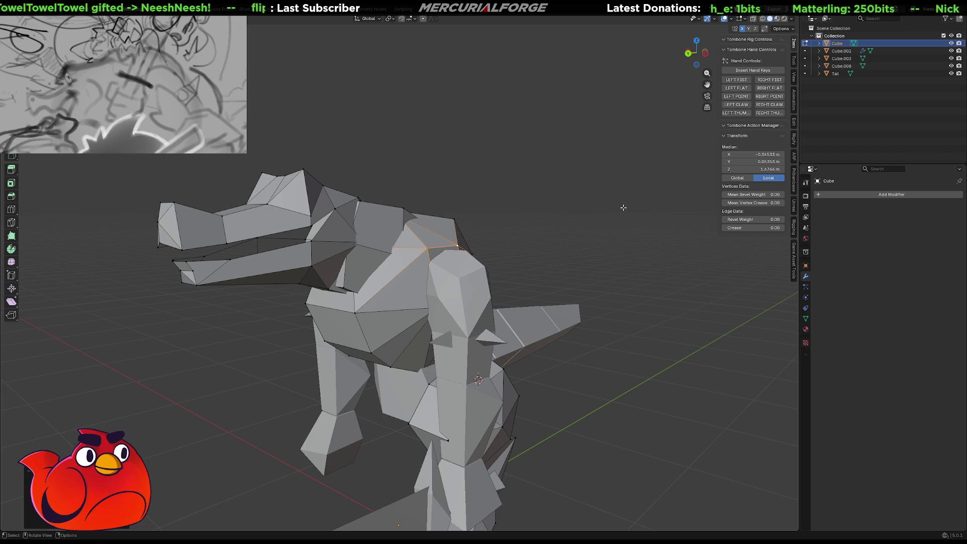
pyautogui.moveTo(560, 273); pyautogui.dragTo(594, 273, button='middle')
pyautogui.press('g')
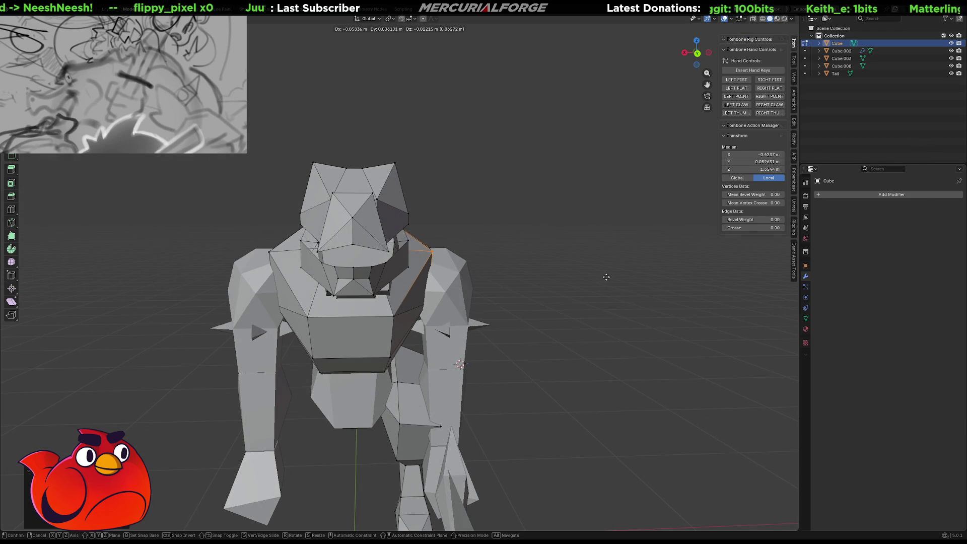
pyautogui.click(615, 275)
pyautogui.moveTo(616, 275); pyautogui.dragTo(538, 275, button='middle')
pyautogui.press('g')
pyautogui.rightClick(537, 275)
# Collapse the neck edge into a single vertex and mirror it from the right-click menu
pyautogui.click(460, 253)
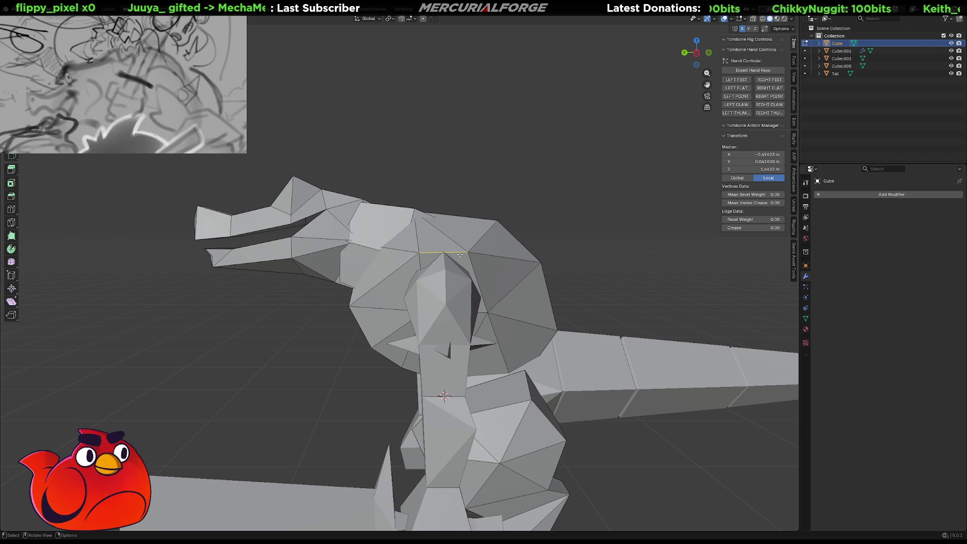
pyautogui.press('x')
pyautogui.click(444, 313)
pyautogui.moveTo(398, 282)
pyautogui.mouseDown(button='middle')
pyautogui.moveTo(373, 265)
pyautogui.moveTo(236, 282)
pyautogui.moveTo(311, 263)
pyautogui.moveTo(566, 237)
pyautogui.moveTo(512, 251)
pyautogui.moveTo(488, 276)
pyautogui.moveTo(582, 278)
pyautogui.moveTo(439, 283)
pyautogui.moveTo(413, 277)
pyautogui.moveTo(536, 274)
pyautogui.moveTo(387, 265)
pyautogui.moveTo(432, 277)
pyautogui.moveTo(428, 263)
pyautogui.mouseUp(button='middle')
pyautogui.rightClick(242, 280)
pyautogui.click(243, 280)
pyautogui.scroll(5, 499, 263)
pyautogui.scroll(-3, 413, 278)
# With X-ray on, select a vertex at the back of the neck and nudge it slightly sideways
pyautogui.click(429, 264)
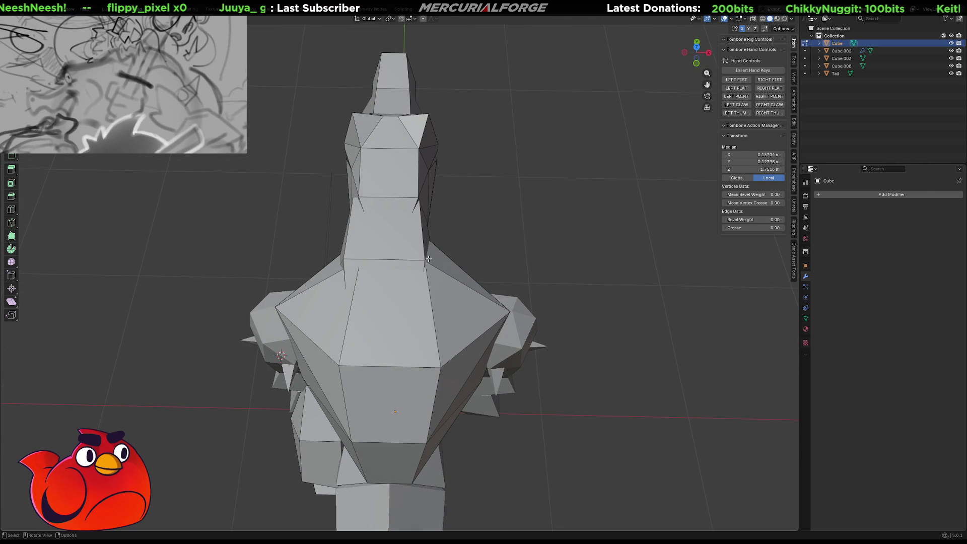
pyautogui.press('1')
pyautogui.click(428, 259)
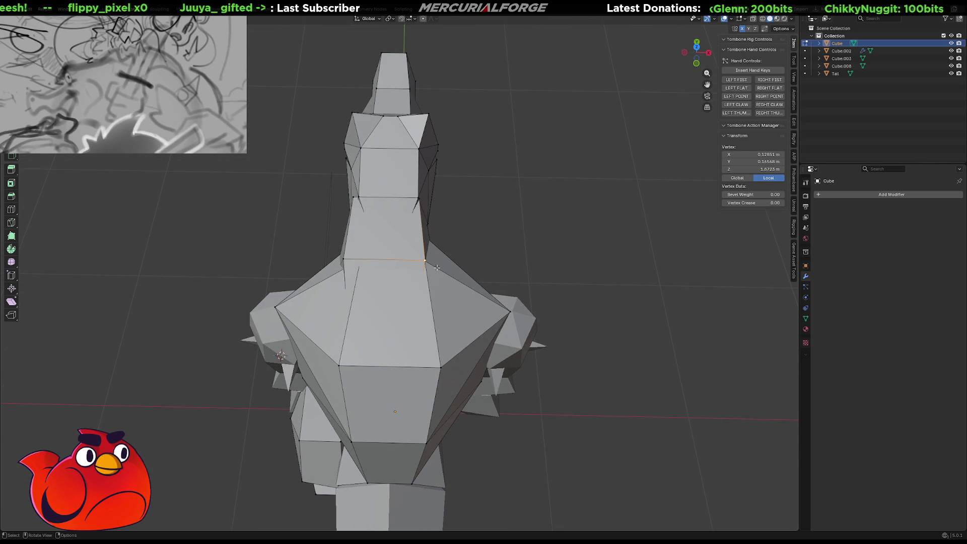
pyautogui.hotkey('alt', 'a')
pyautogui.scroll(2, 415, 253)
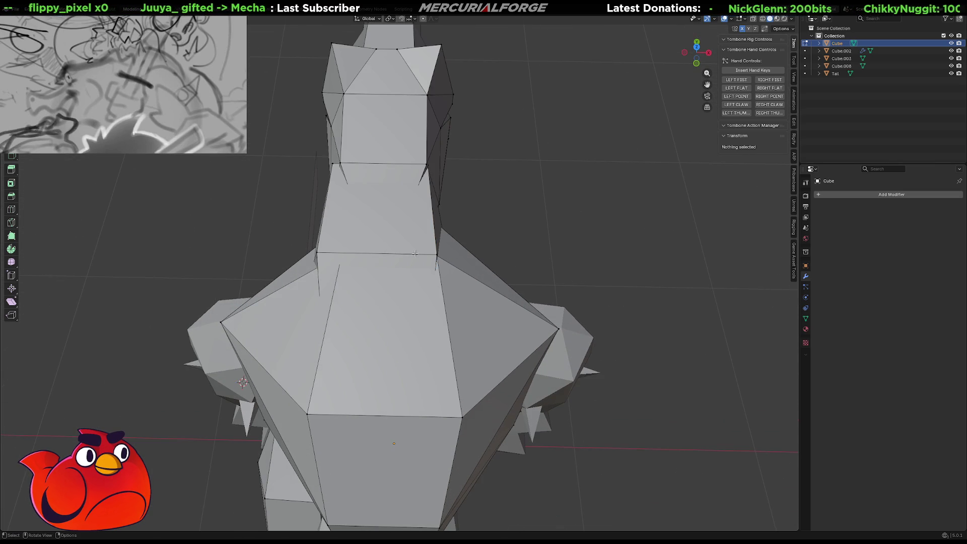
pyautogui.hotkey('alt', 'z')
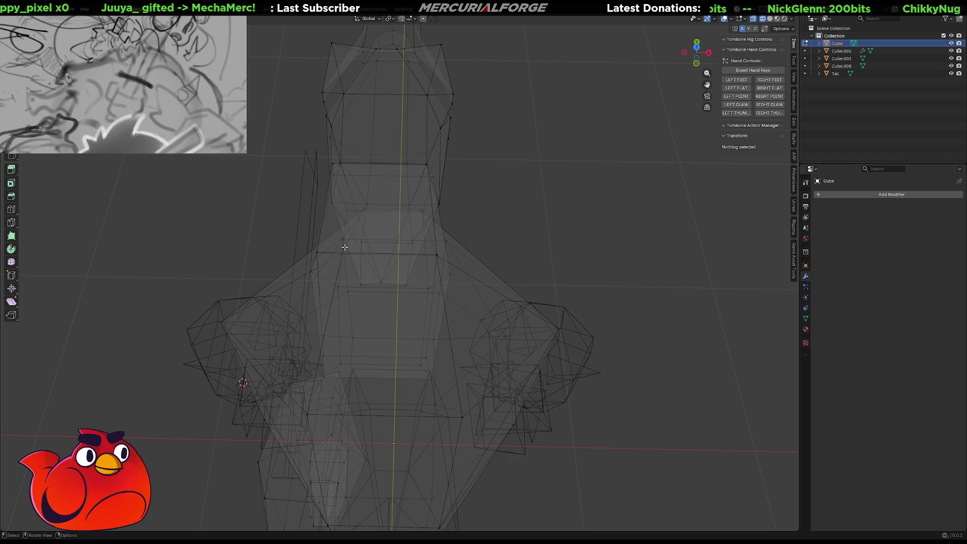
pyautogui.click(361, 247)
pyautogui.moveTo(363, 249)
pyautogui.mouseDown(button='middle')
pyautogui.moveTo(386, 224)
pyautogui.moveTo(372, 216)
pyautogui.mouseUp(button='middle')
pyautogui.press('g')
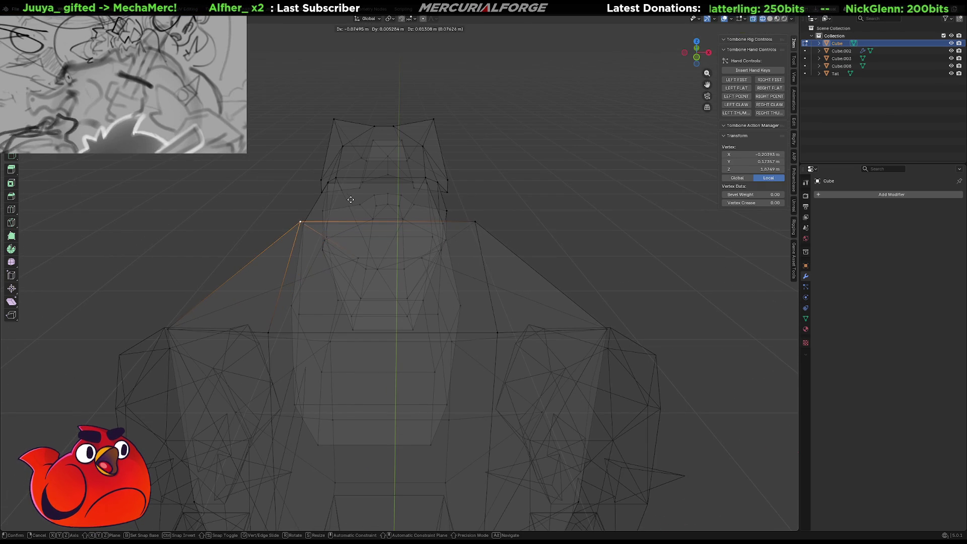
pyautogui.click(358, 198)
pyautogui.moveTo(388, 197)
pyautogui.mouseDown(button='middle')
pyautogui.moveTo(515, 181)
pyautogui.moveTo(482, 212)
pyautogui.moveTo(503, 269)
pyautogui.moveTo(557, 266)
pyautogui.moveTo(592, 238)
pyautogui.moveTo(509, 295)
pyautogui.moveTo(442, 273)
pyautogui.moveTo(451, 237)
pyautogui.moveTo(555, 229)
pyautogui.moveTo(420, 234)
pyautogui.moveTo(373, 224)
pyautogui.moveTo(342, 244)
pyautogui.mouseUp(button='middle')
pyautogui.hotkey('alt', 'z')
# Return the body mesh to Object Mode and deselect everything
pyautogui.press('Tab')
pyautogui.scroll(-5, 415, 298)
pyautogui.hotkey('alt', 'a')
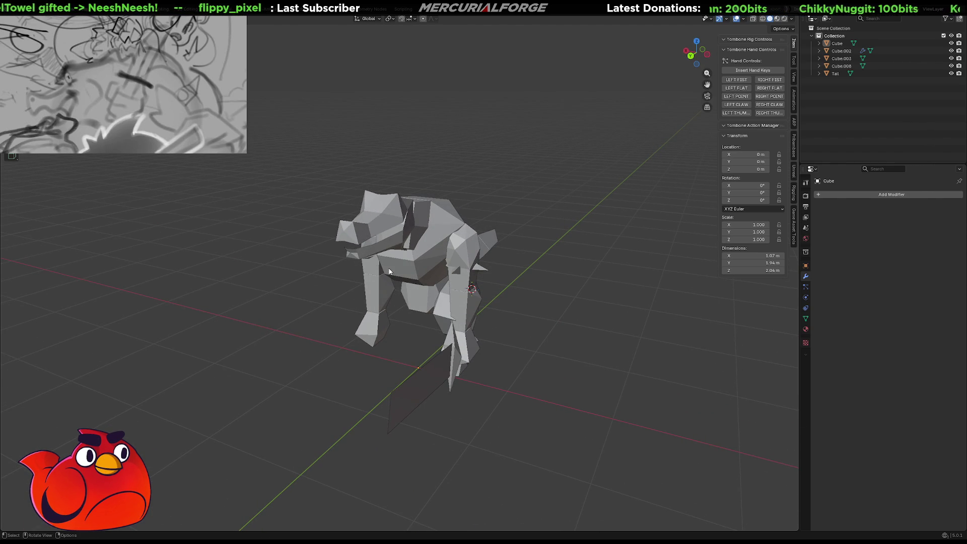
# Bring the long segmented tail into a side-on view and select the body Cube mesh
pyautogui.moveTo(506, 293)
pyautogui.mouseDown(button='middle')
pyautogui.moveTo(458, 298)
pyautogui.moveTo(418, 282)
pyautogui.moveTo(426, 295)
pyautogui.moveTo(431, 268)
pyautogui.moveTo(457, 293)
pyautogui.moveTo(528, 280)
pyautogui.moveTo(446, 269)
pyautogui.moveTo(496, 291)
pyautogui.moveTo(463, 280)
pyautogui.mouseUp(button='middle')
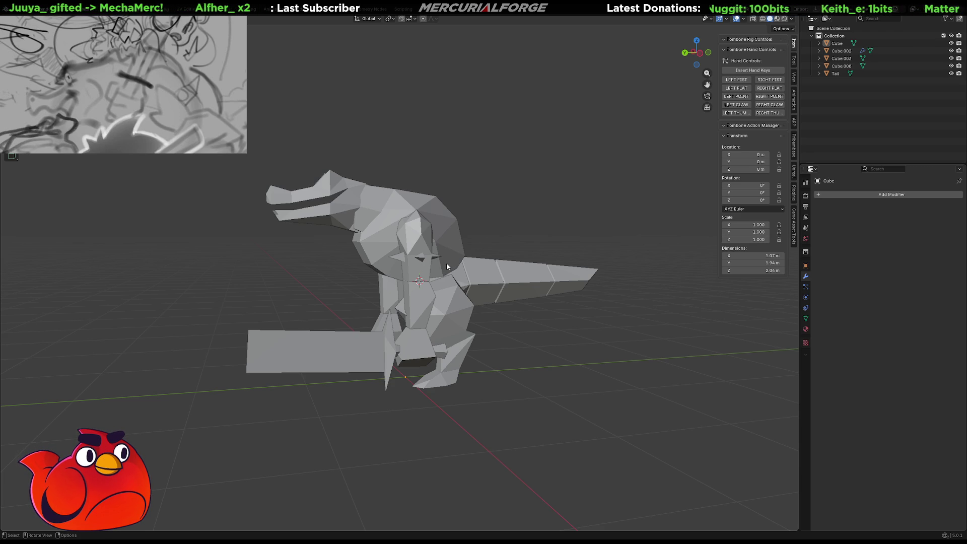
pyautogui.scroll(3, 447, 258)
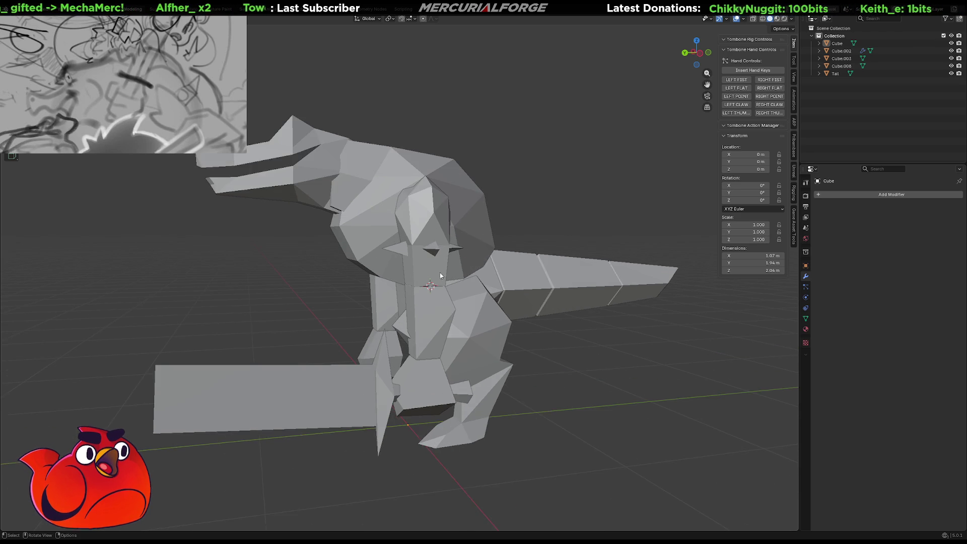
pyautogui.moveTo(440, 289)
pyautogui.mouseDown(button='middle')
pyautogui.moveTo(425, 297)
pyautogui.moveTo(395, 276)
pyautogui.moveTo(532, 282)
pyautogui.moveTo(445, 290)
pyautogui.moveTo(476, 284)
pyautogui.mouseUp(button='middle')
pyautogui.click(446, 288)
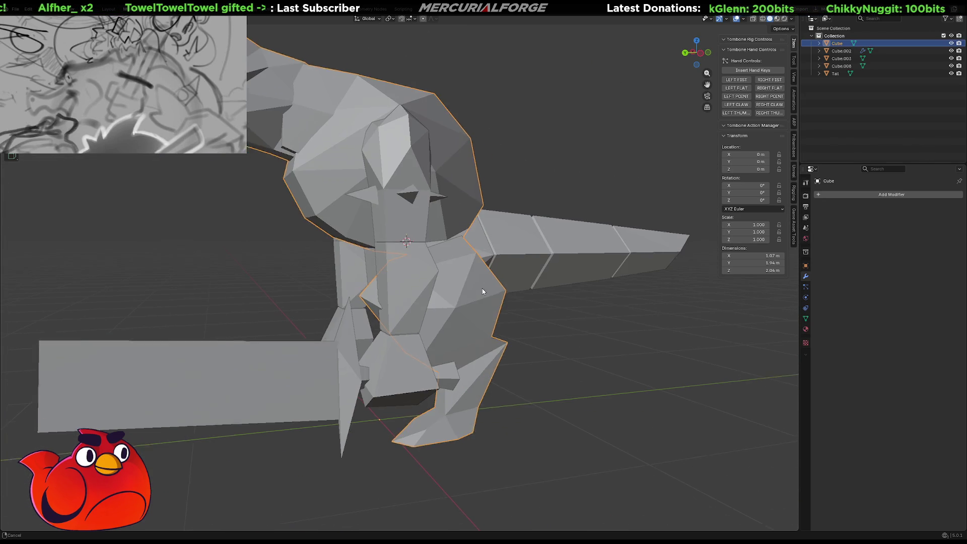